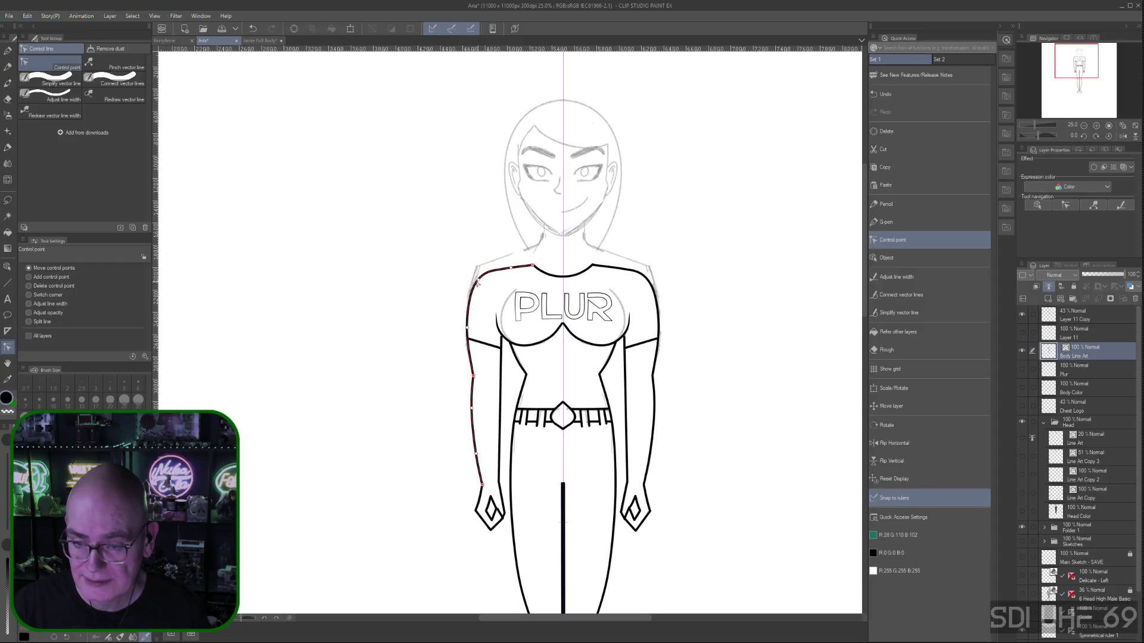
Raise both shoulder points and pull the neckline's end up toward the neck
mouse_move(478, 279)
mouse_down()
mouse_move(478, 266)
mouse_move(493, 264)
mouse_up()
mouse_move(648, 282)
mouse_down()
mouse_move(632, 267)
mouse_move(642, 267)
mouse_up()
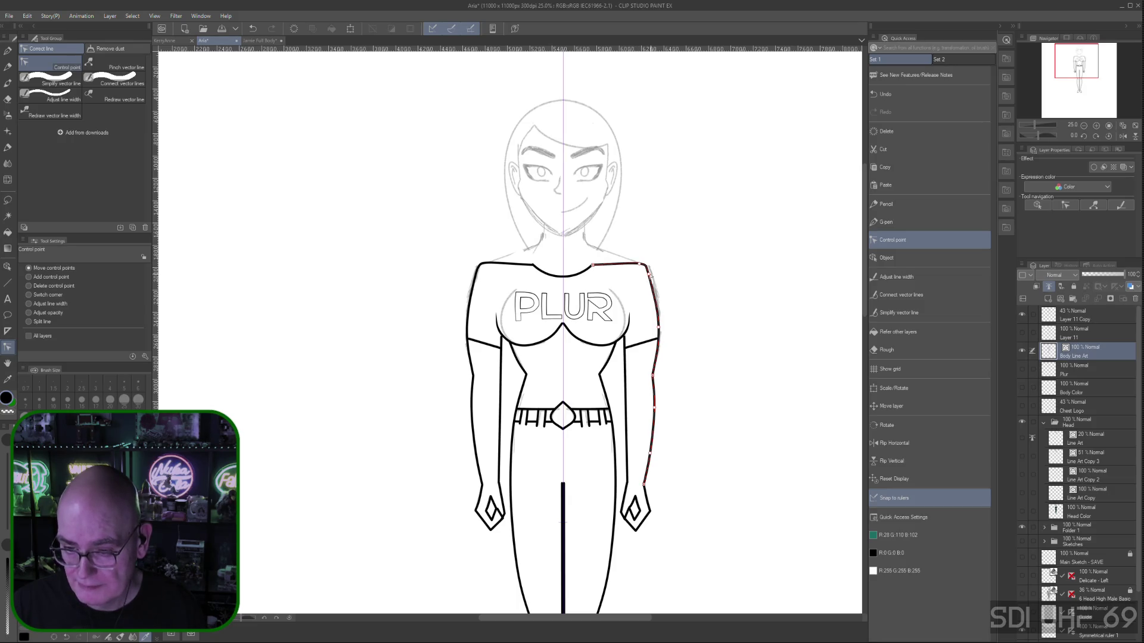
click(594, 267)
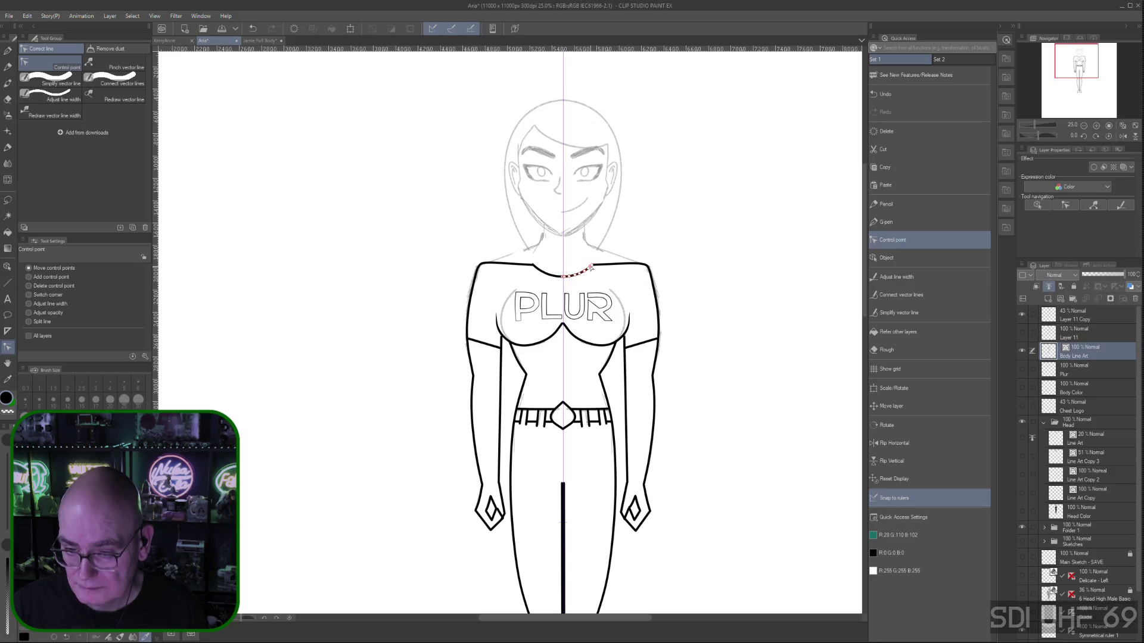
drag(589, 258, 600, 249)
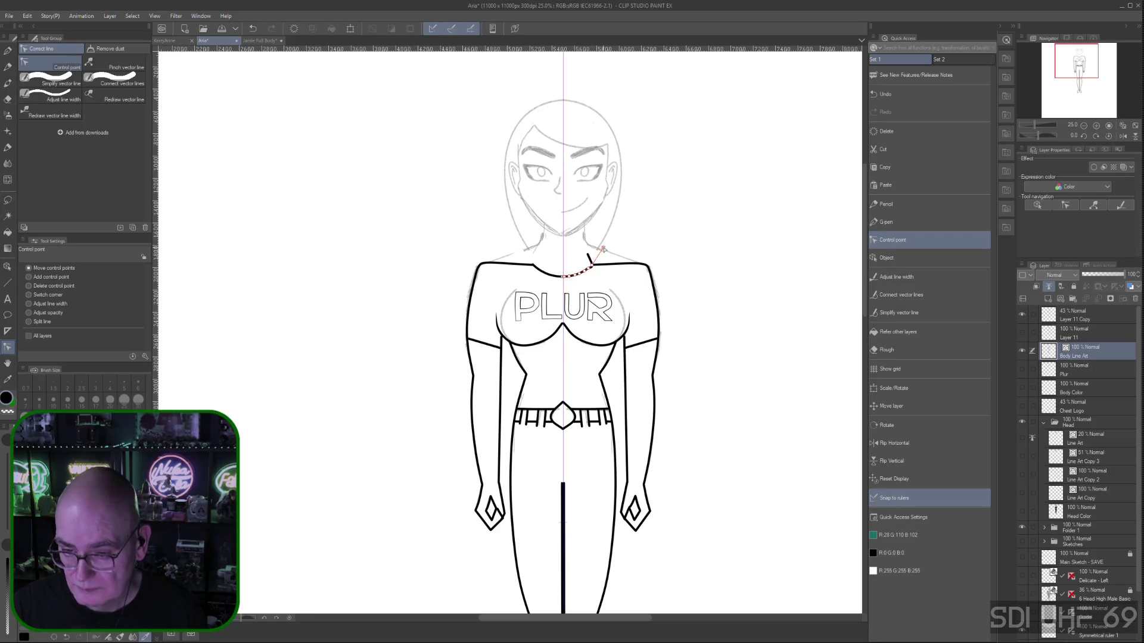
Undo the stray neck line and bring the right shoulder line's end up to the neck
click(607, 268)
click(594, 264)
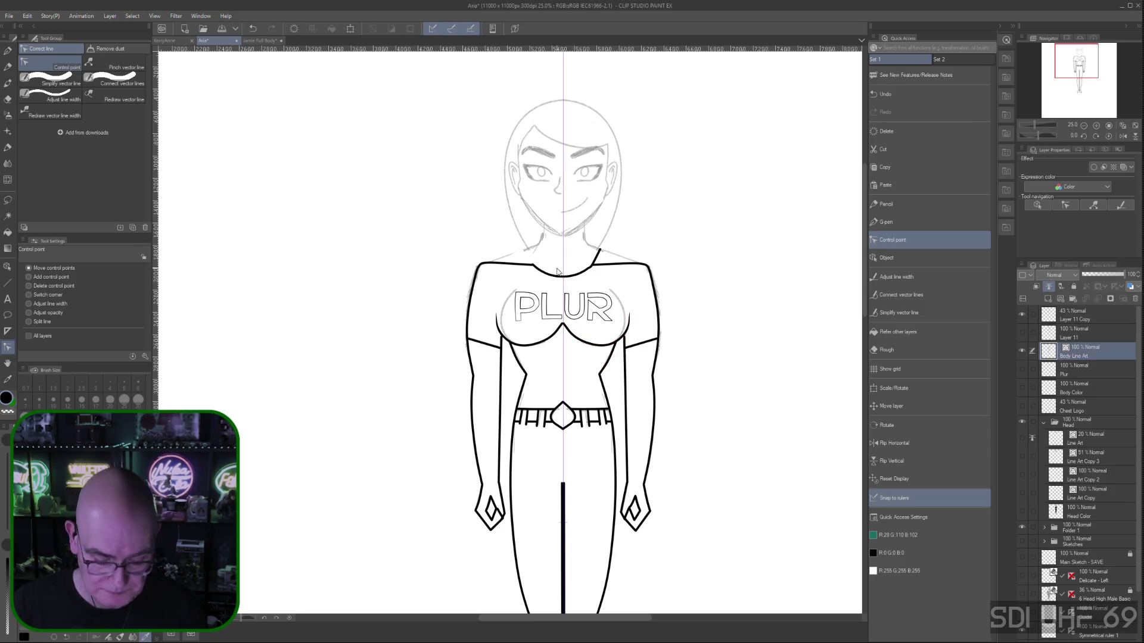
key(ctrl+z)
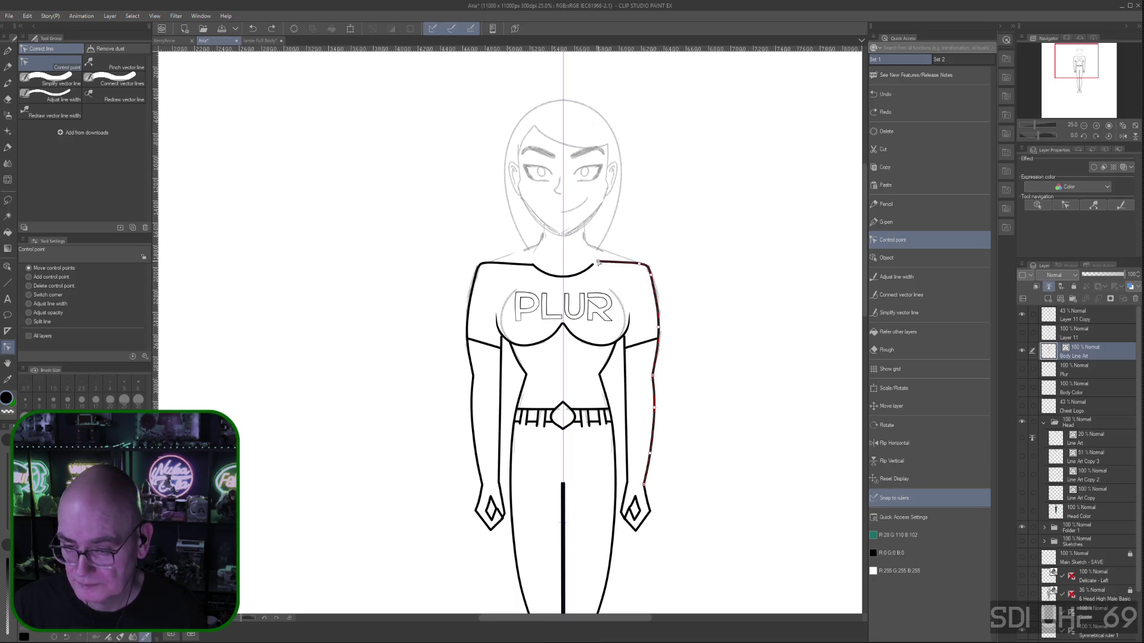
mouse_move(597, 262)
mouse_down()
mouse_move(587, 244)
mouse_move(534, 249)
mouse_up()
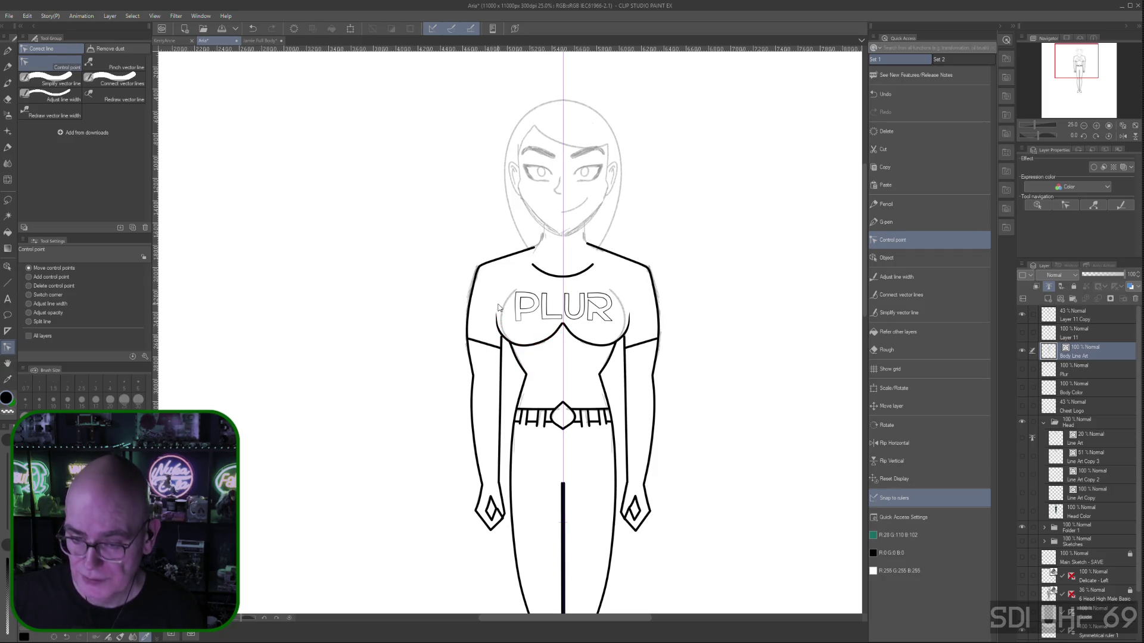
Delete both chest curves' centre points and pull their ends in so they no longer meet
drag(495, 313, 516, 291)
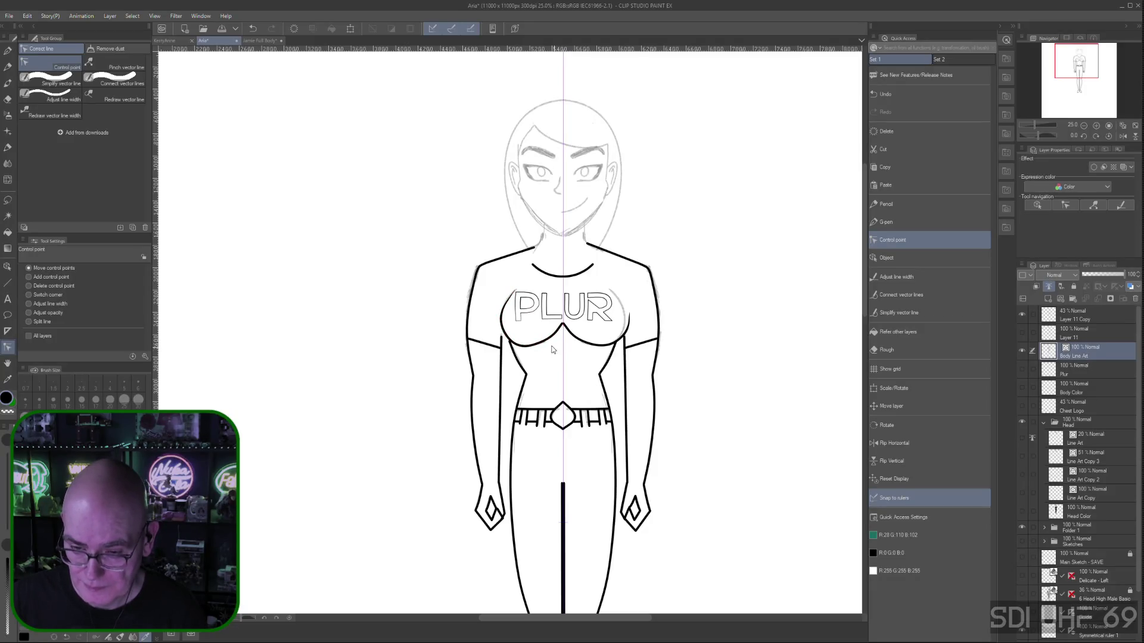
drag(539, 347, 545, 348)
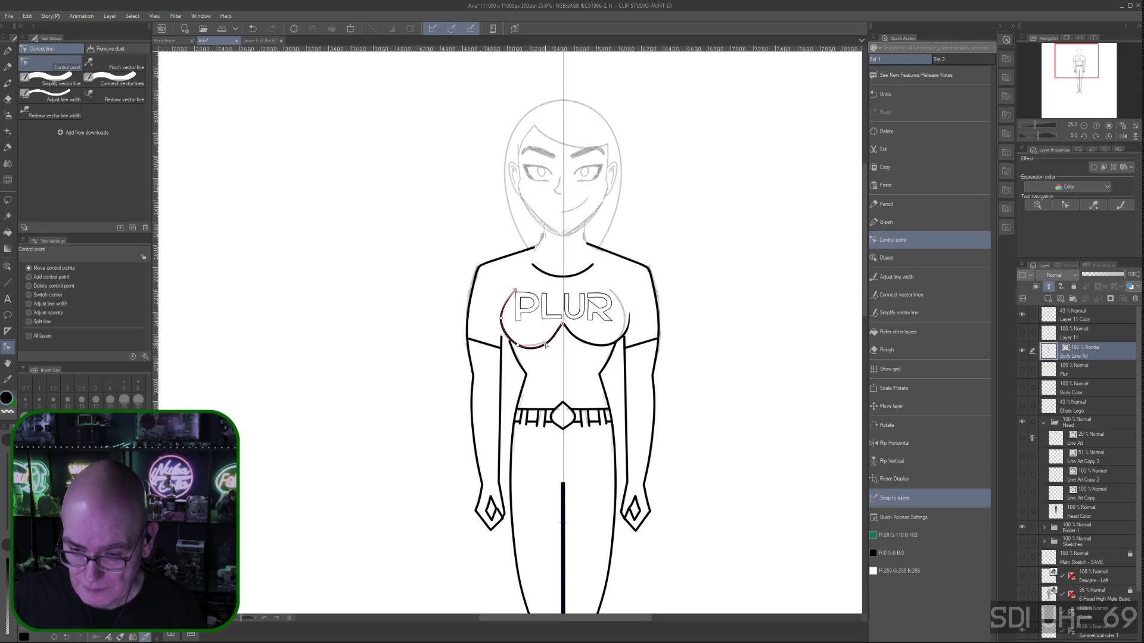
click(29, 286)
click(560, 331)
click(561, 328)
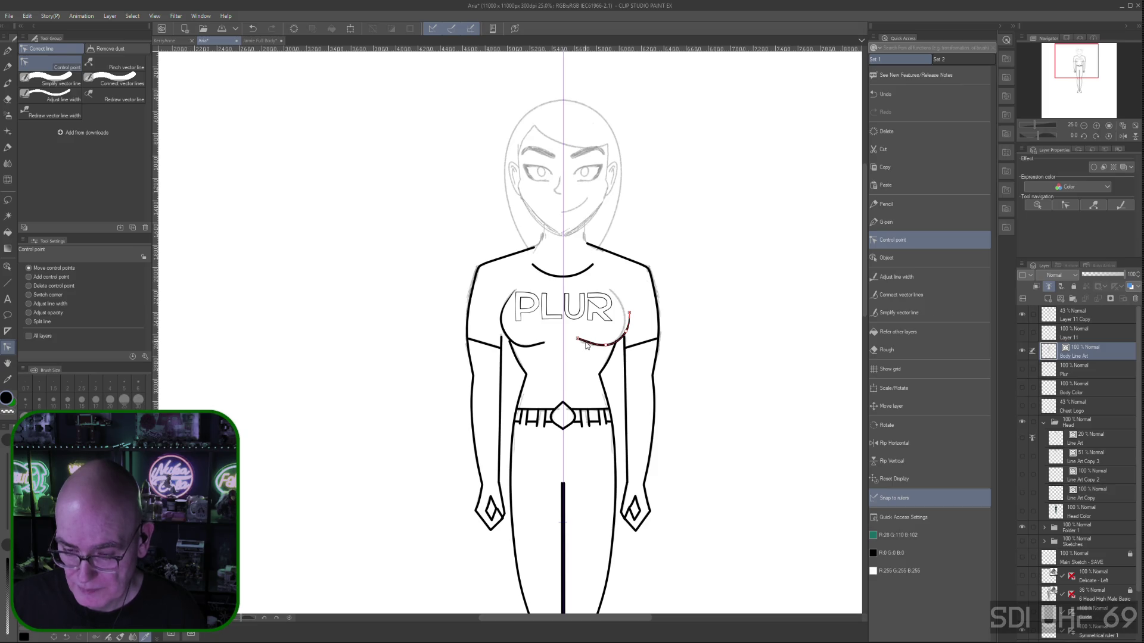
drag(629, 311, 624, 320)
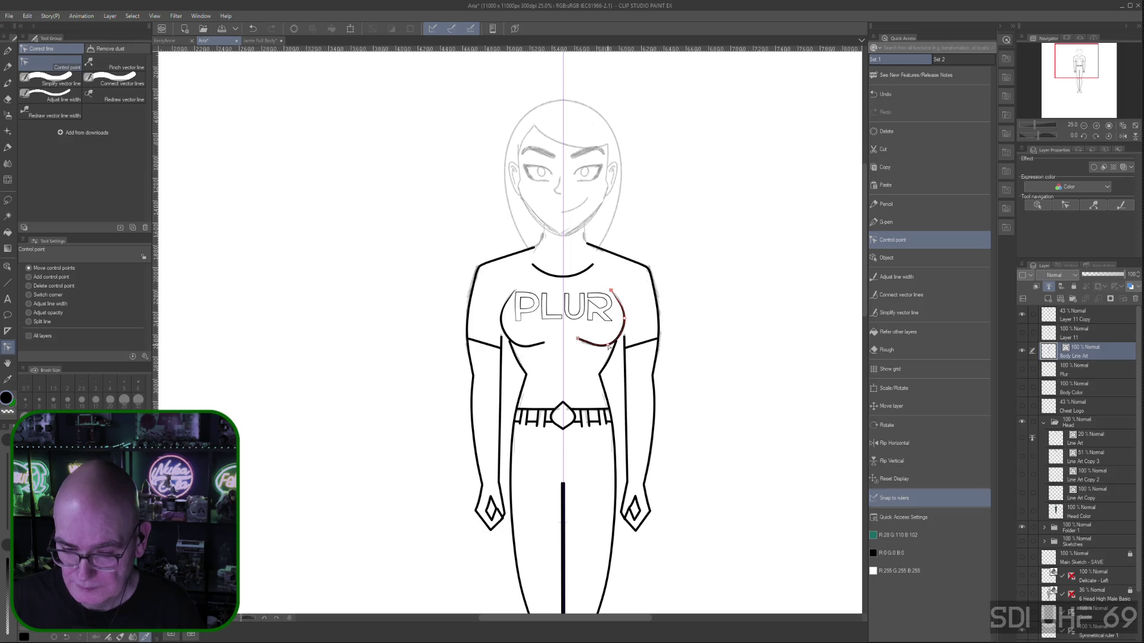
drag(577, 339, 581, 345)
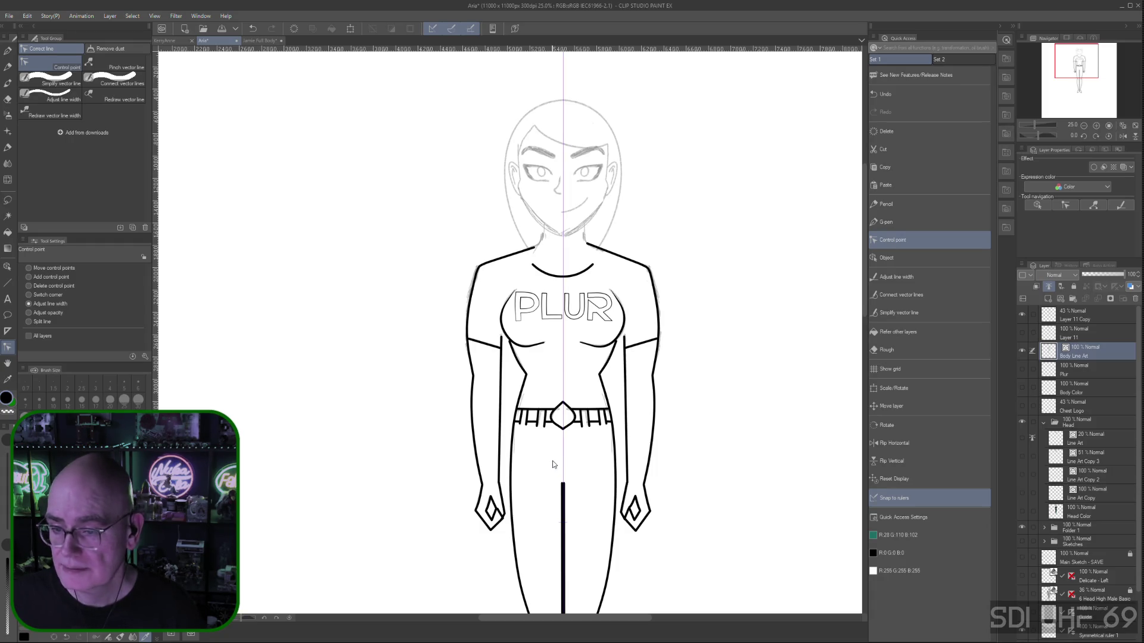
mouse_move(864, 285)
mouse_down()
mouse_move(864, 437)
mouse_move(875, 225)
mouse_move(876, 407)
mouse_up()
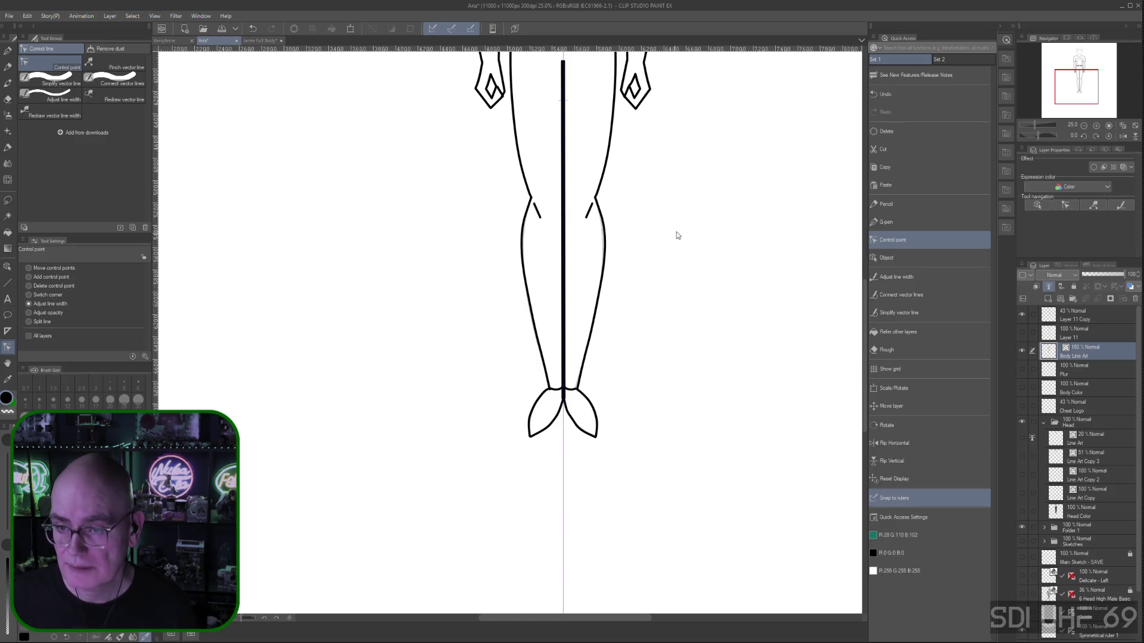
mouse_move(692, 171)
mouse_down()
mouse_move(708, 409)
mouse_move(691, 434)
mouse_up()
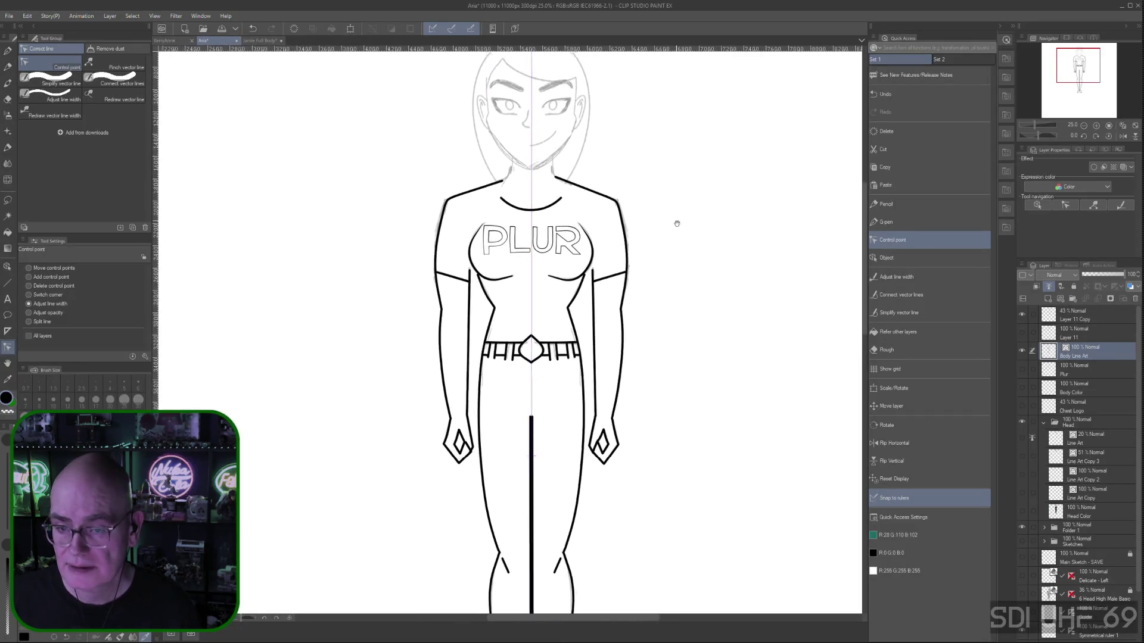
drag(677, 223, 702, 358)
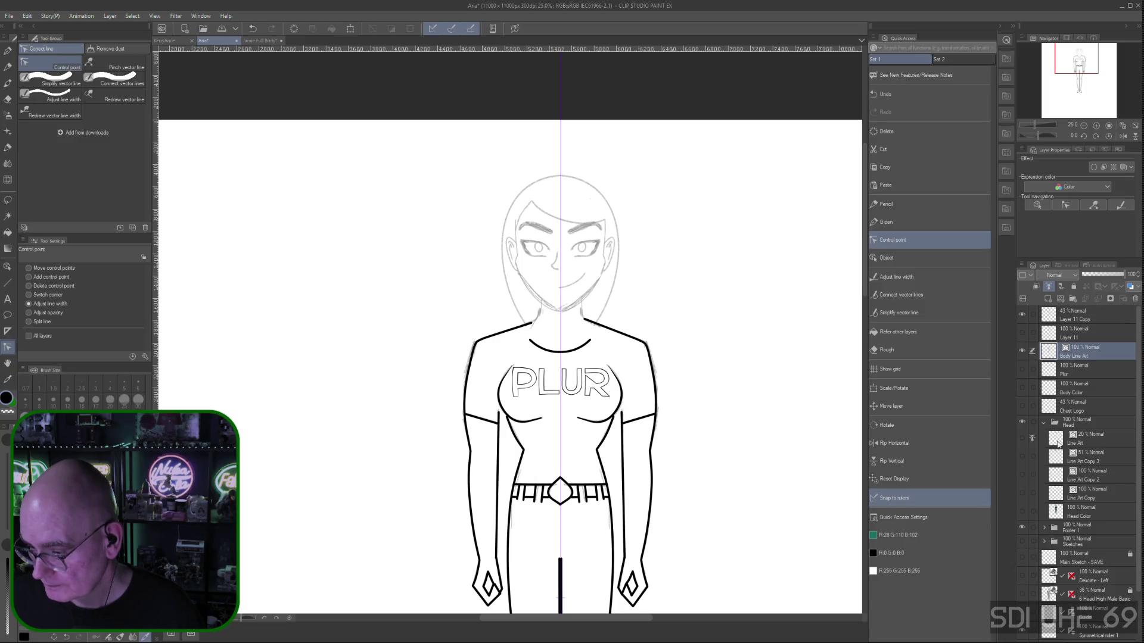
click(1022, 439)
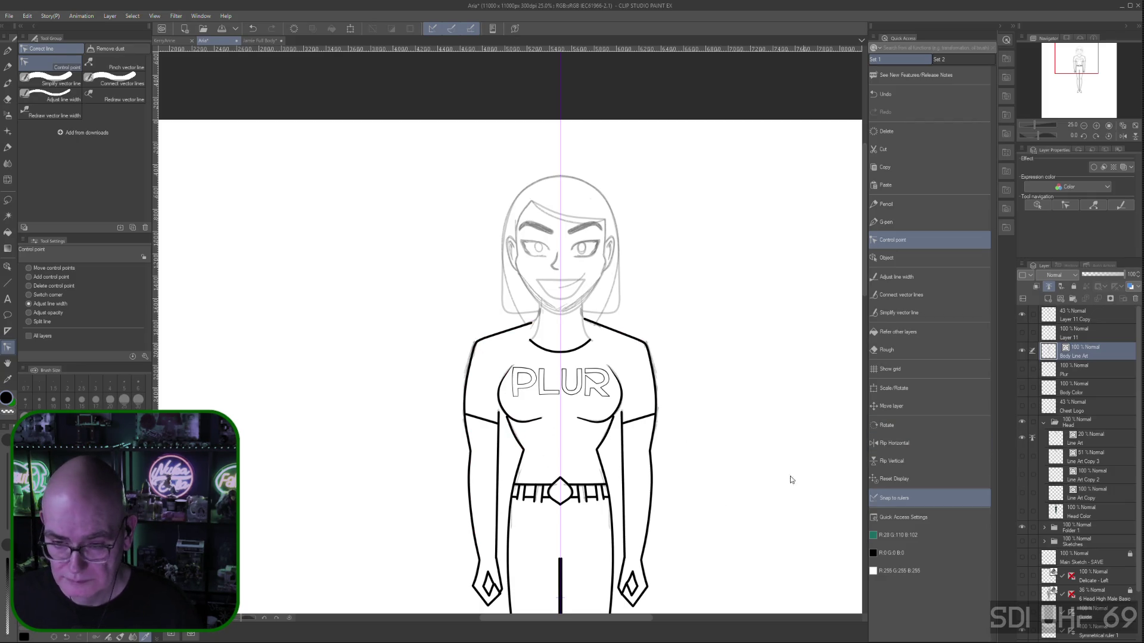
Select the Head folder's Line Art layer and raise its opacity to 100%
click(1090, 423)
click(1097, 443)
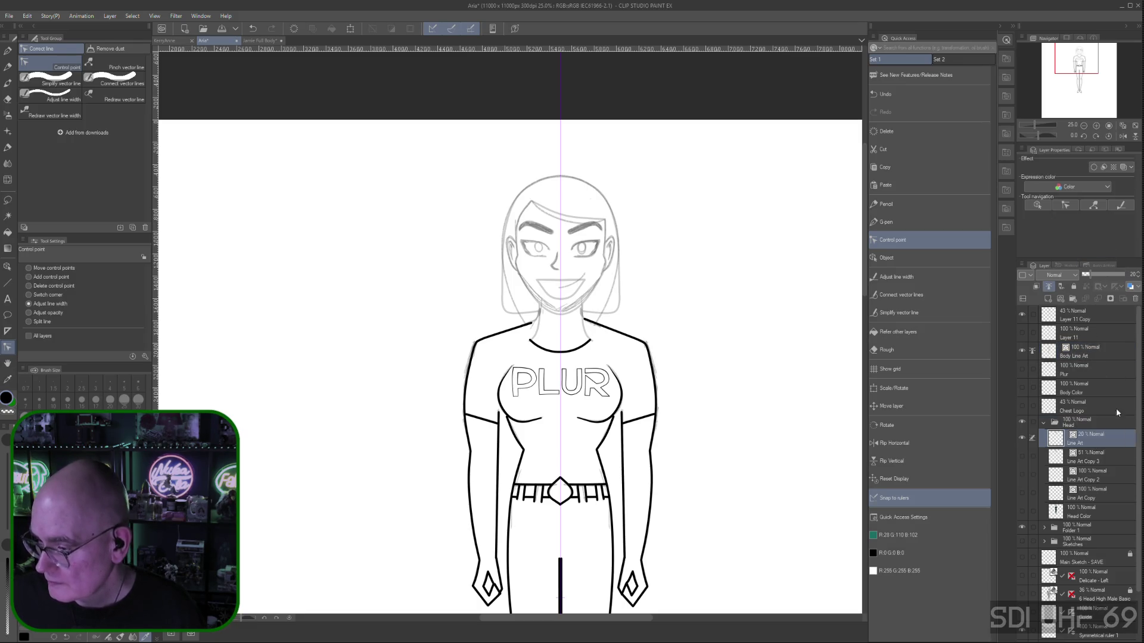
drag(1092, 277, 1135, 275)
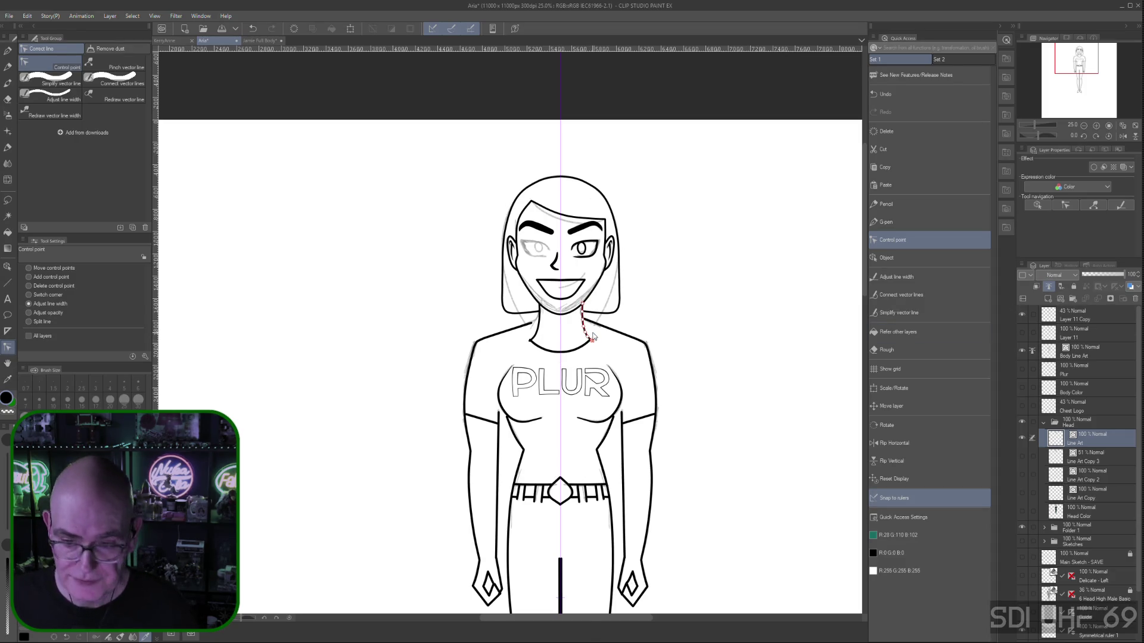
Zoom in to 50% on the face, try thickening the right eyebrow, then undo it
key(ctrl+plus)
key(ctrl+plus)
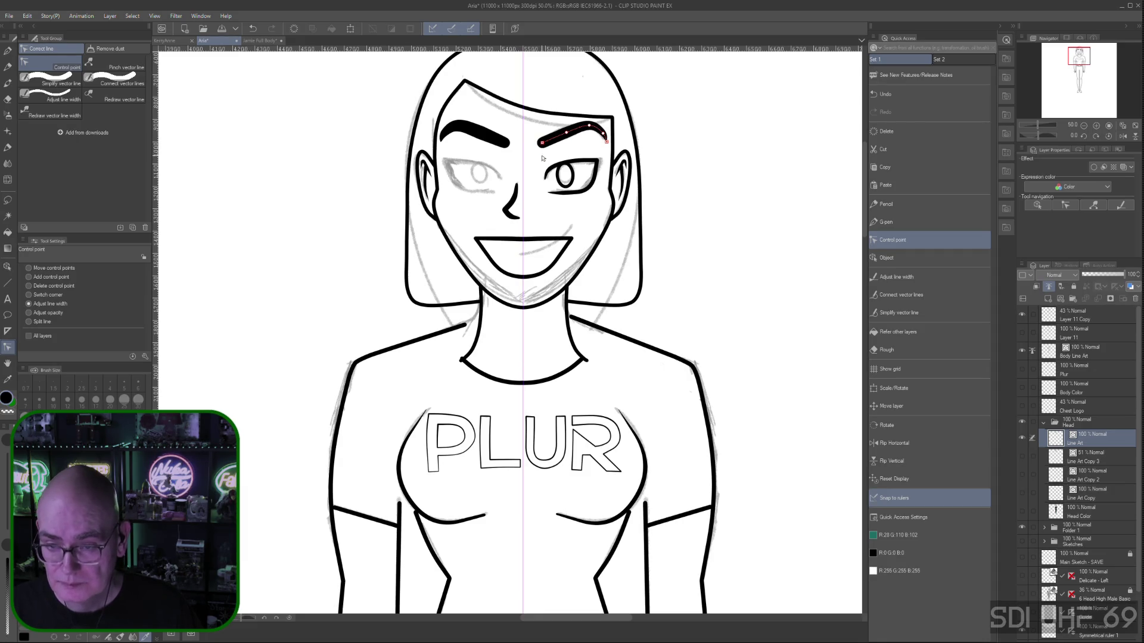
drag(542, 143, 582, 134)
key(ctrl+z)
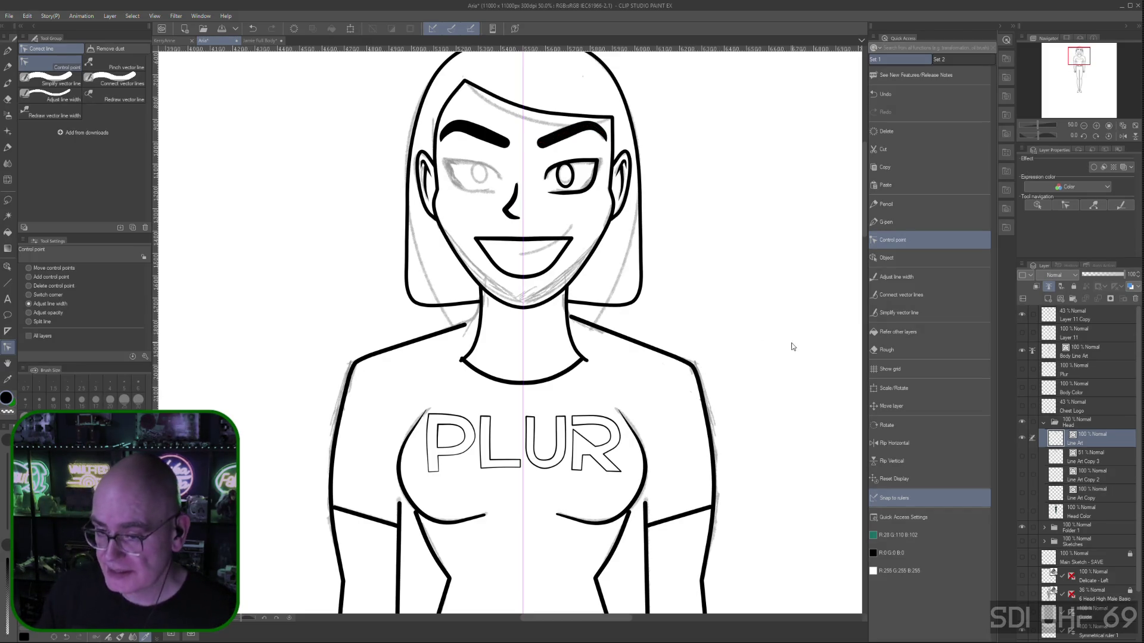
key(ctrl+z)
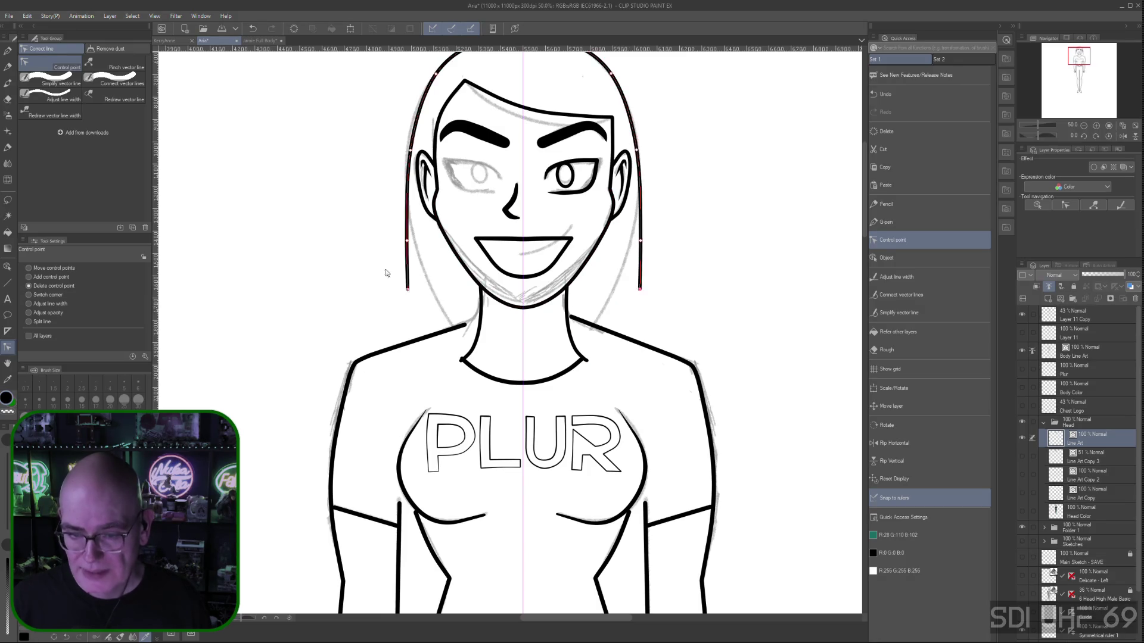
Switch the Control point tool to moving control points
click(28, 268)
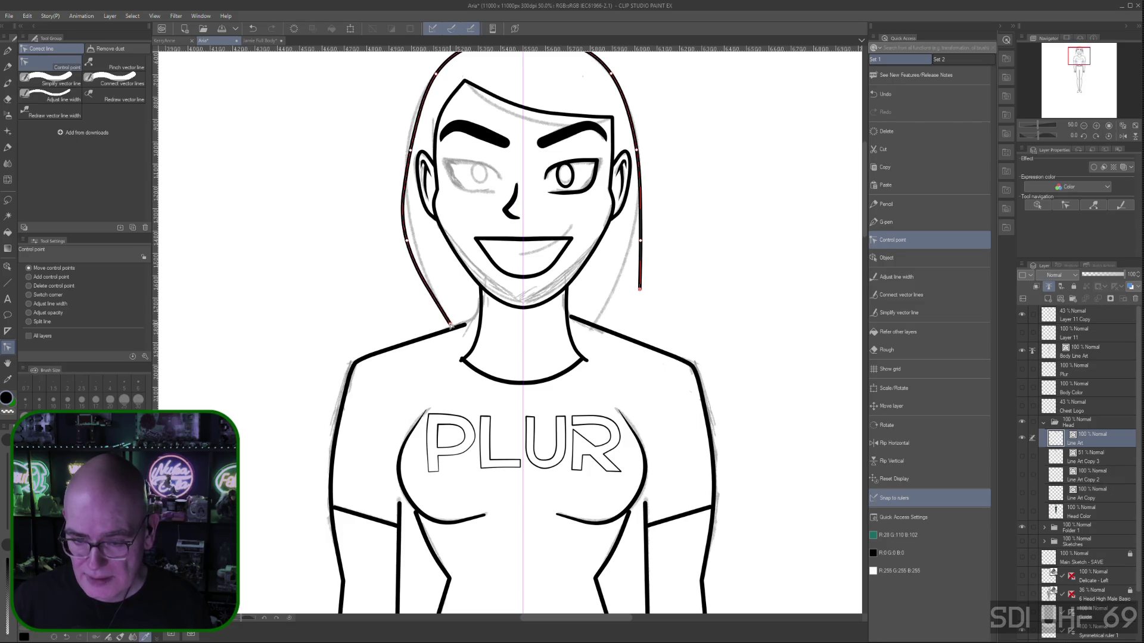
Pull the right hair line down to the shoulder and reshape the left hair outline near the ear
drag(640, 290, 596, 326)
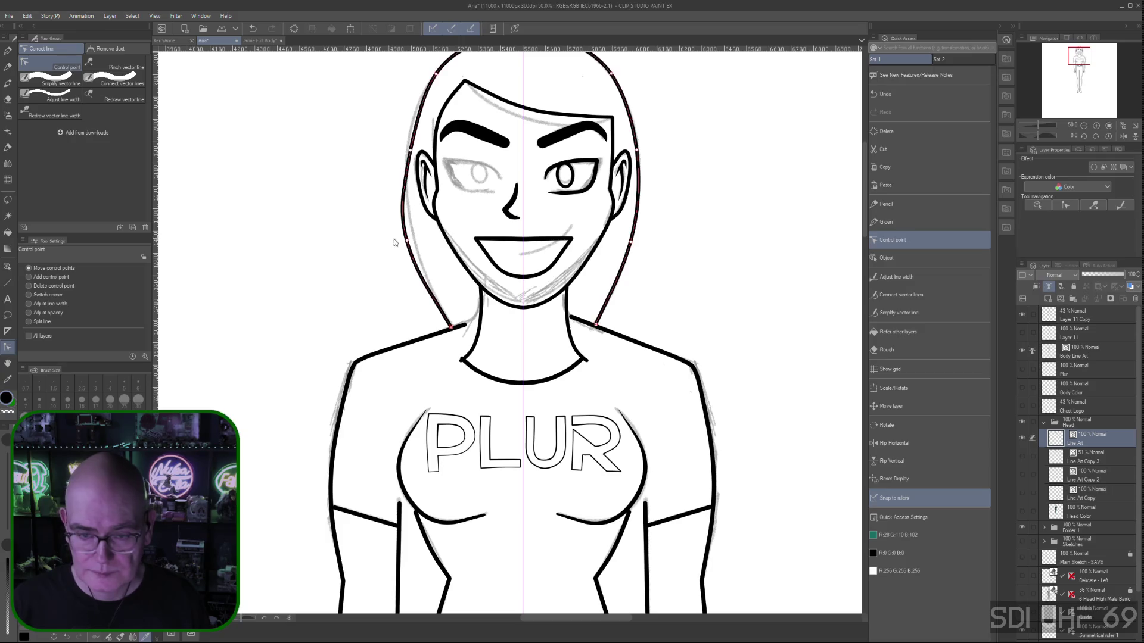
drag(410, 242, 415, 241)
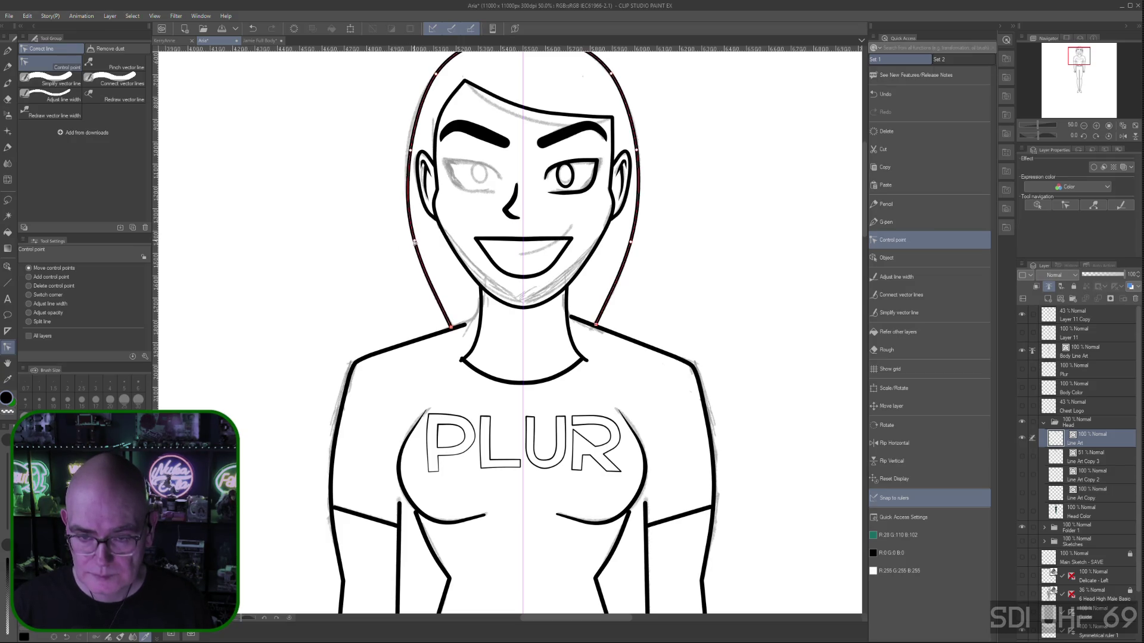
drag(410, 150, 408, 148)
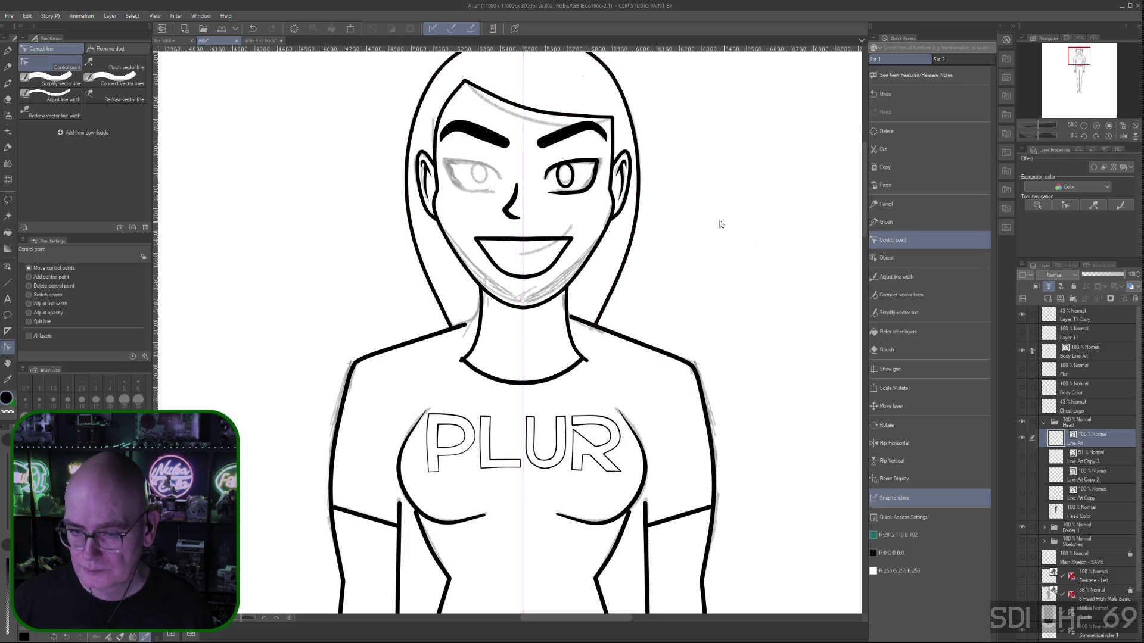
key(ctrl+minus)
drag(756, 317, 677, 281)
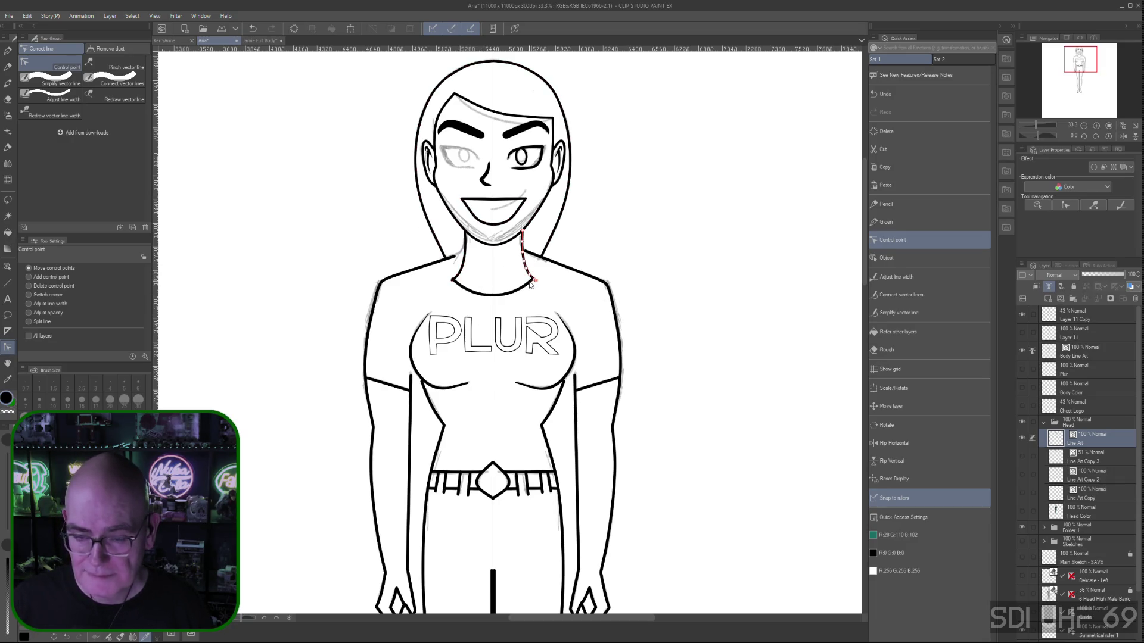
Delete the lower end points of the left and right neck lines
click(29, 286)
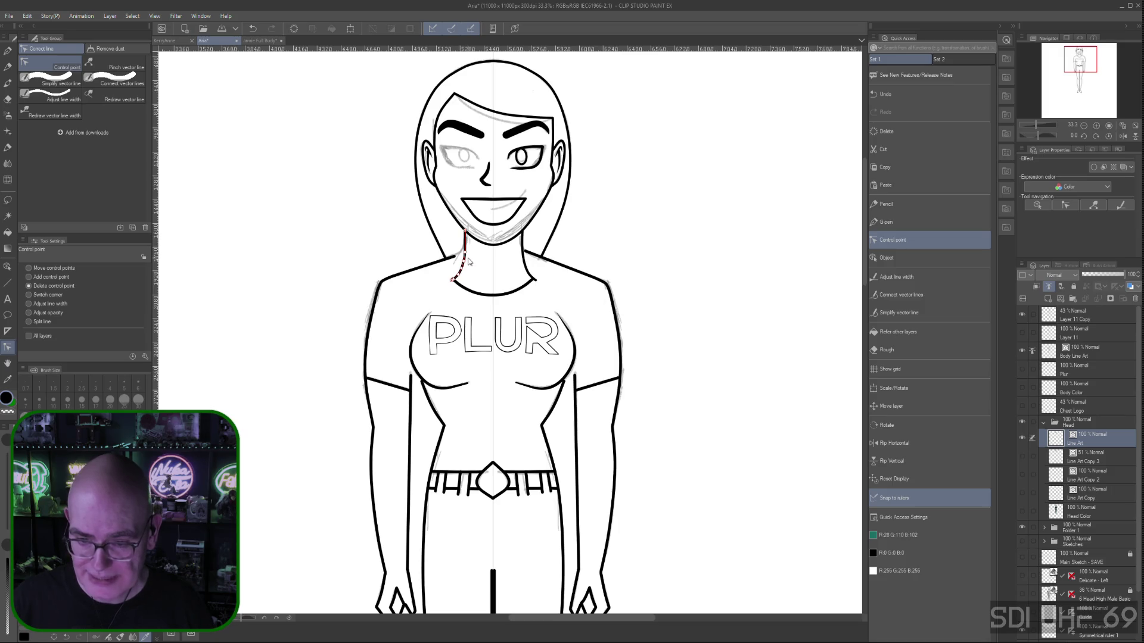
click(453, 279)
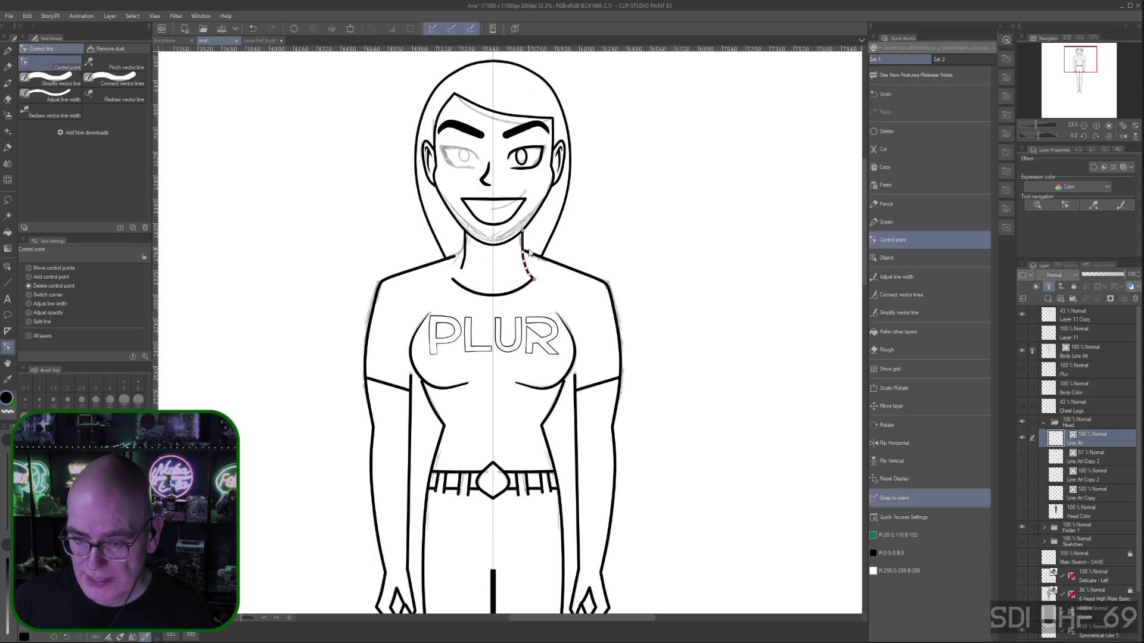
click(535, 280)
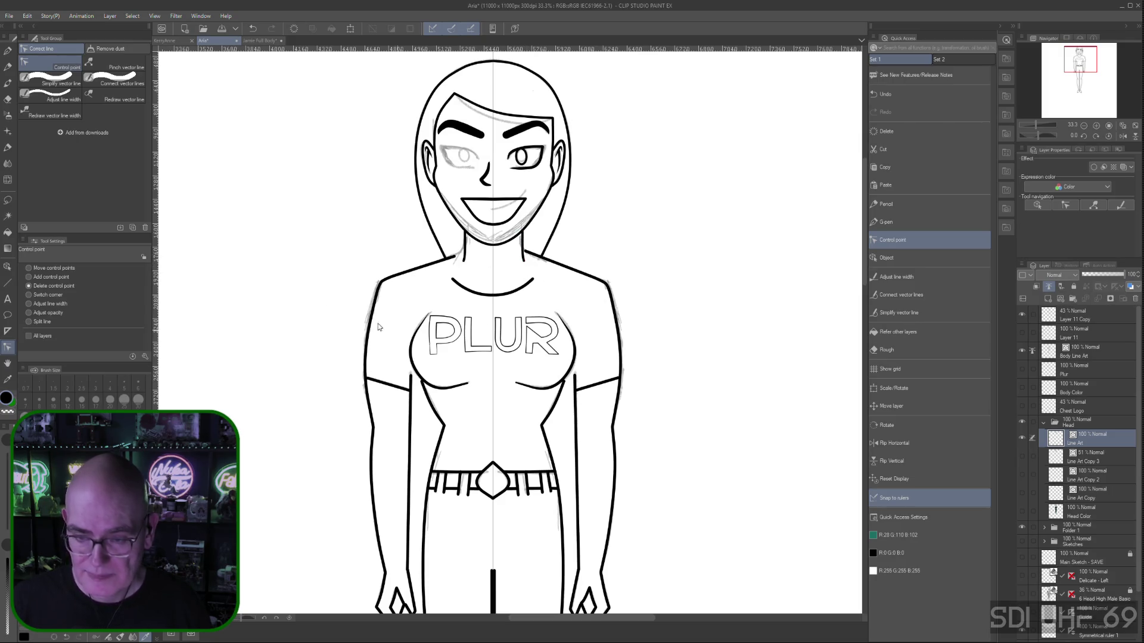
Straighten the left neck line's lower end and pull the chin point up to flatten the jaw
click(28, 268)
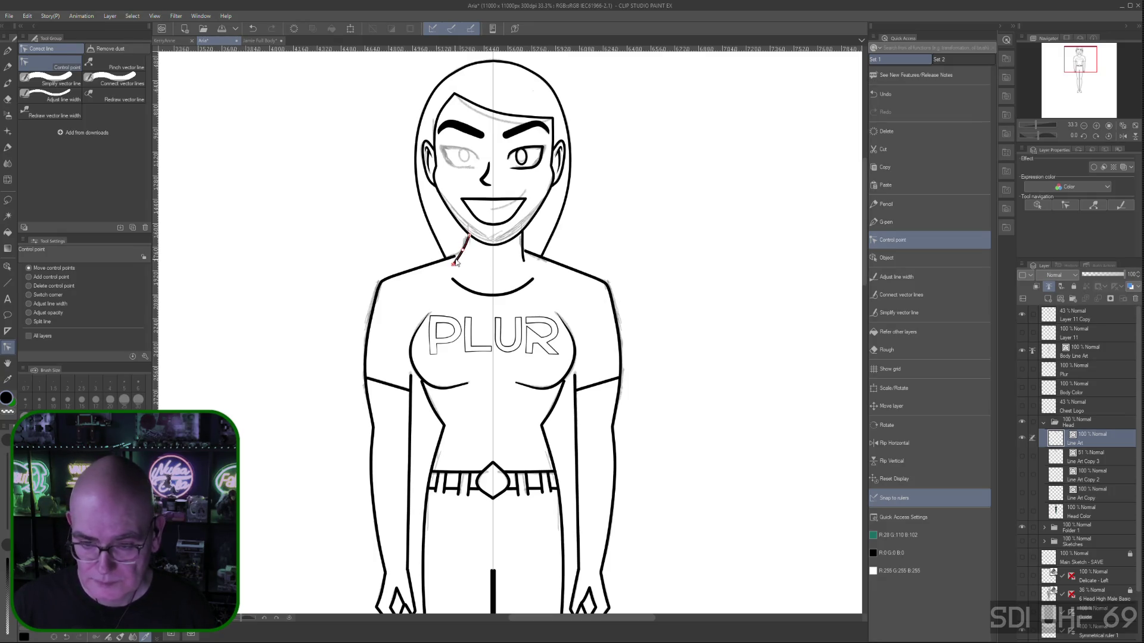
drag(456, 257, 458, 257)
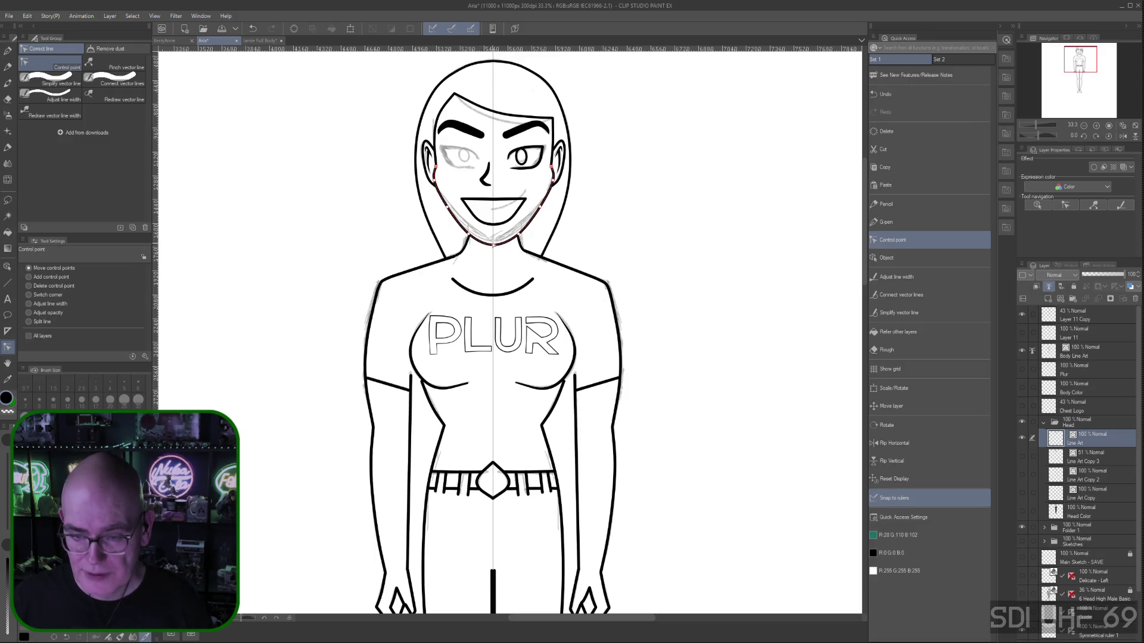
mouse_move(494, 247)
mouse_down()
mouse_move(519, 226)
mouse_move(471, 234)
mouse_up()
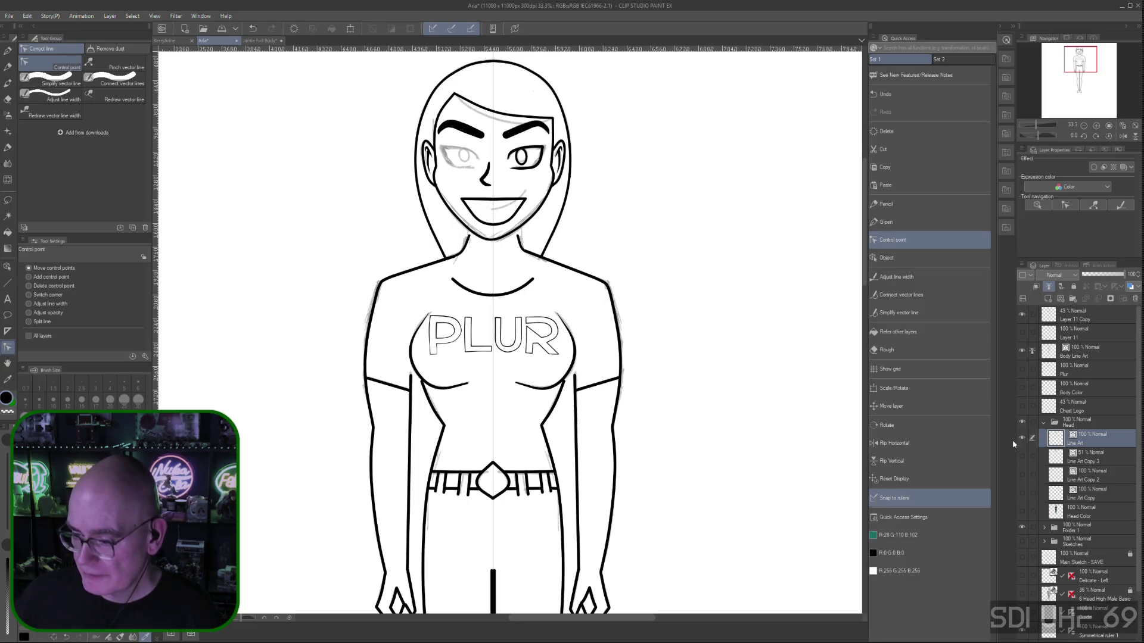
Hide Layer 11 Copy's grey face sketch and review the whole figure from head to legs
click(1023, 315)
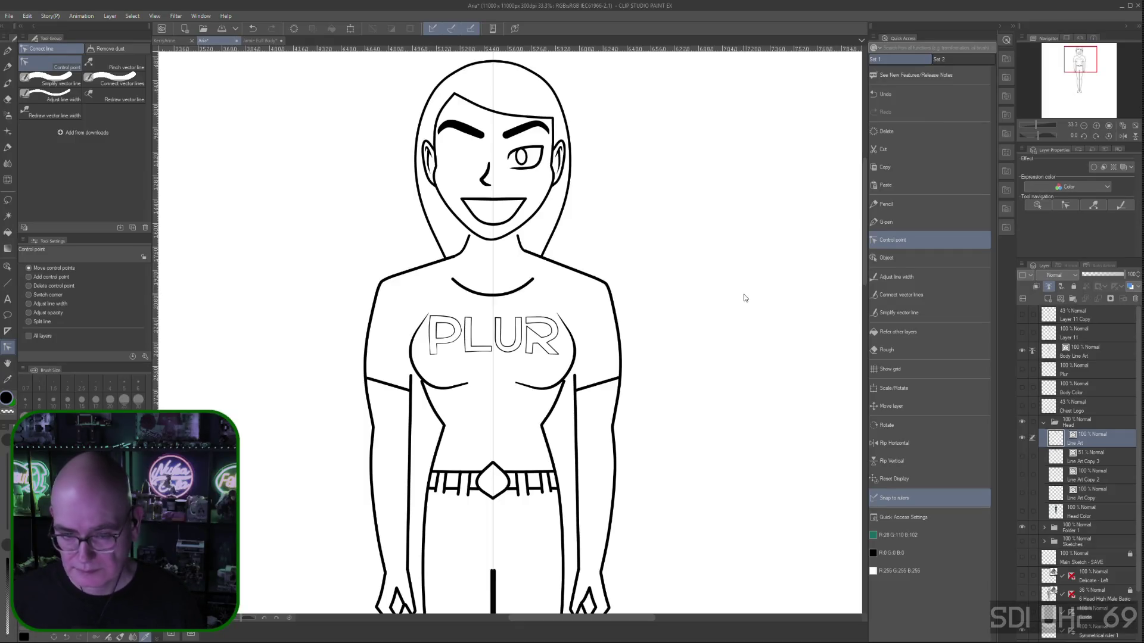
scroll(736, 301, down, 1)
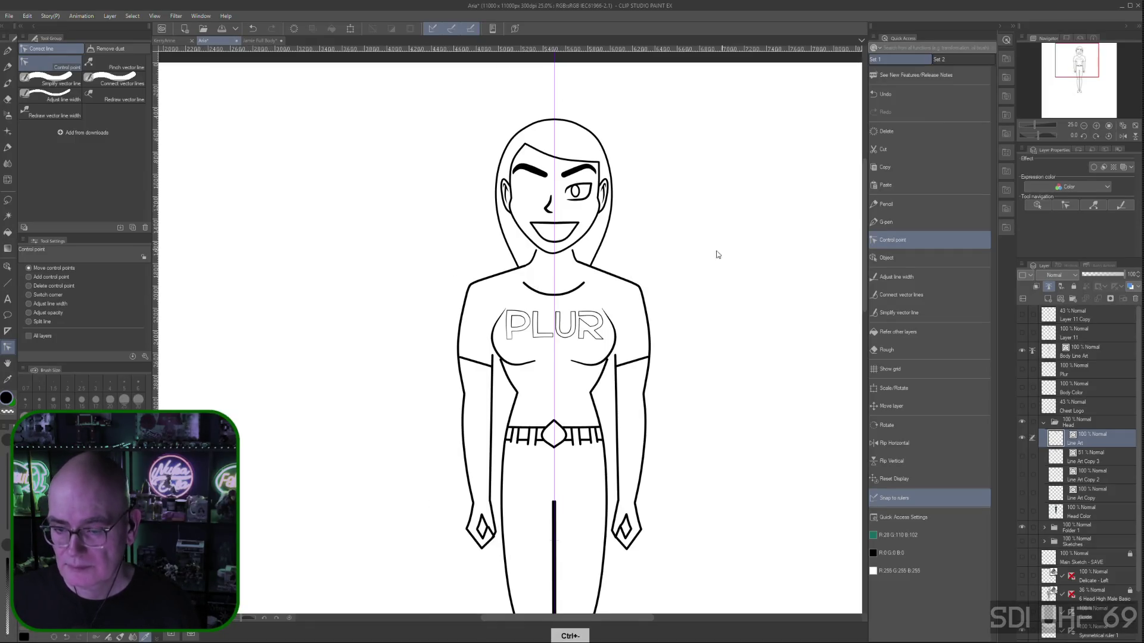
mouse_move(749, 463)
mouse_down()
mouse_move(673, 266)
mouse_move(705, 128)
mouse_move(667, 340)
mouse_up()
key(ctrl+minus)
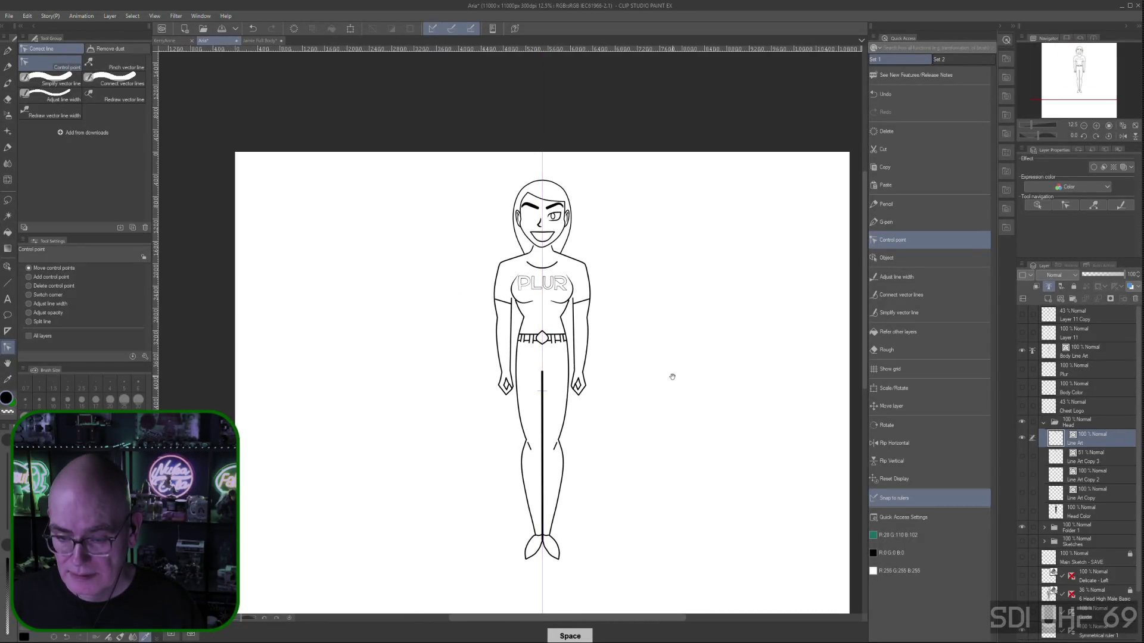
scroll(685, 370, up, 2)
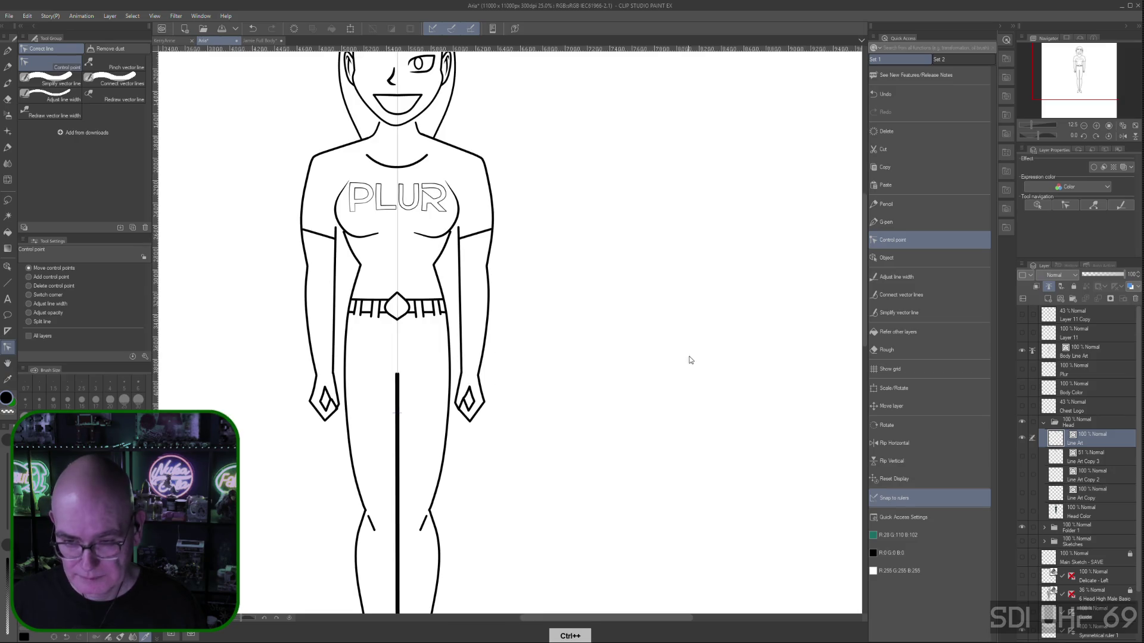
mouse_move(539, 301)
mouse_down()
mouse_move(619, 387)
mouse_move(671, 383)
mouse_move(679, 306)
mouse_up()
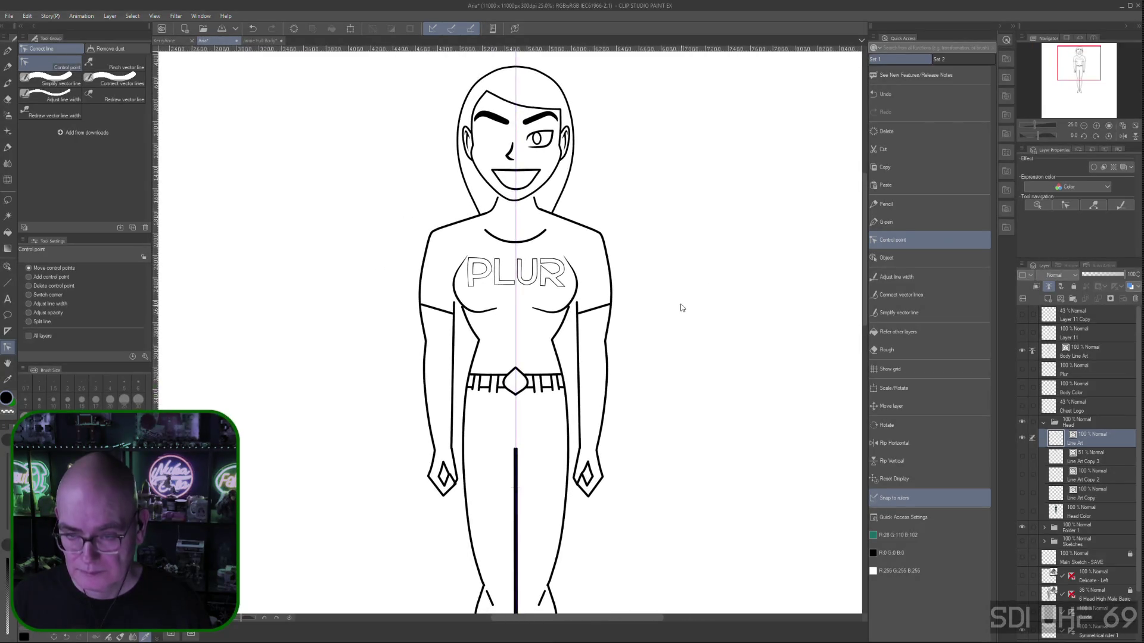
key(ctrl+plus)
scroll(644, 269, down, 3)
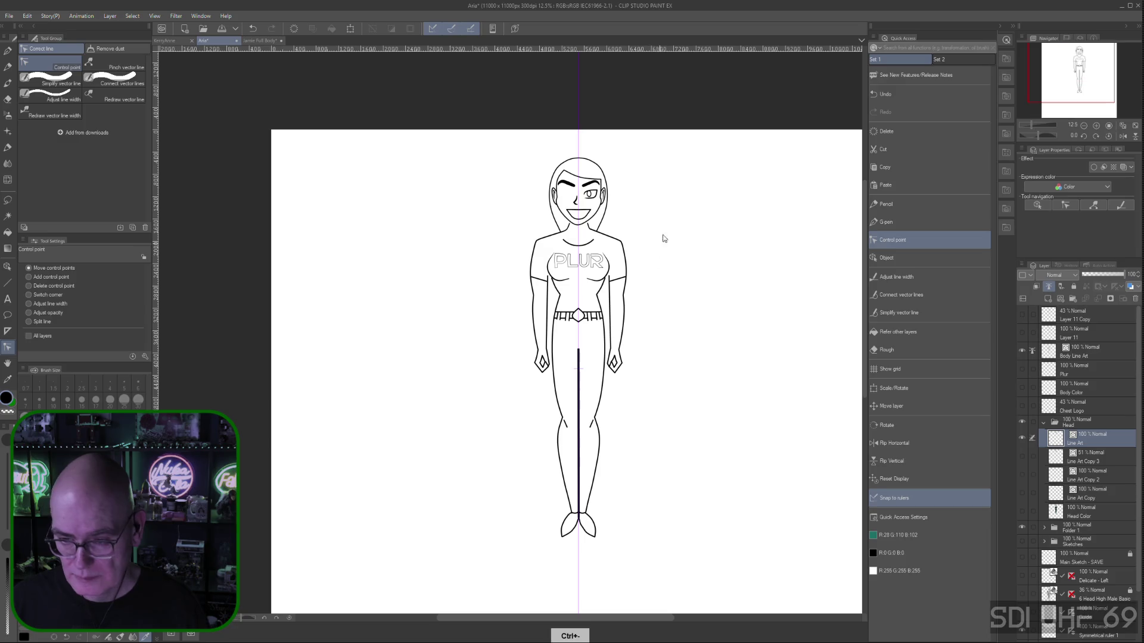
drag(681, 296, 647, 313)
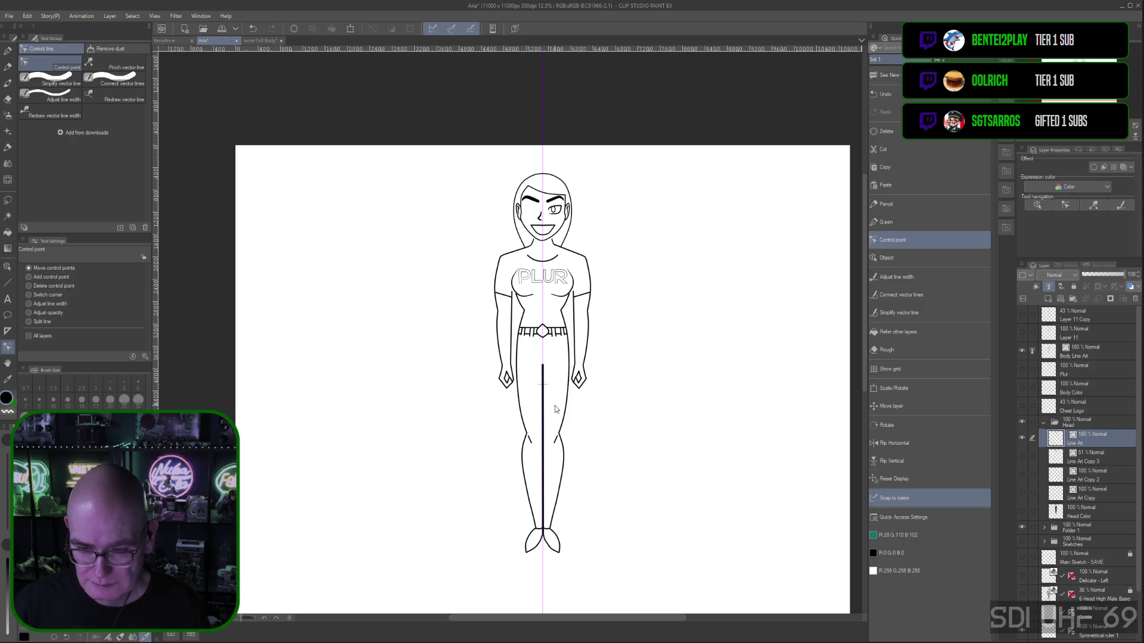
key(ctrl+plus)
key(ctrl+plus)
key(ctrl+plus)
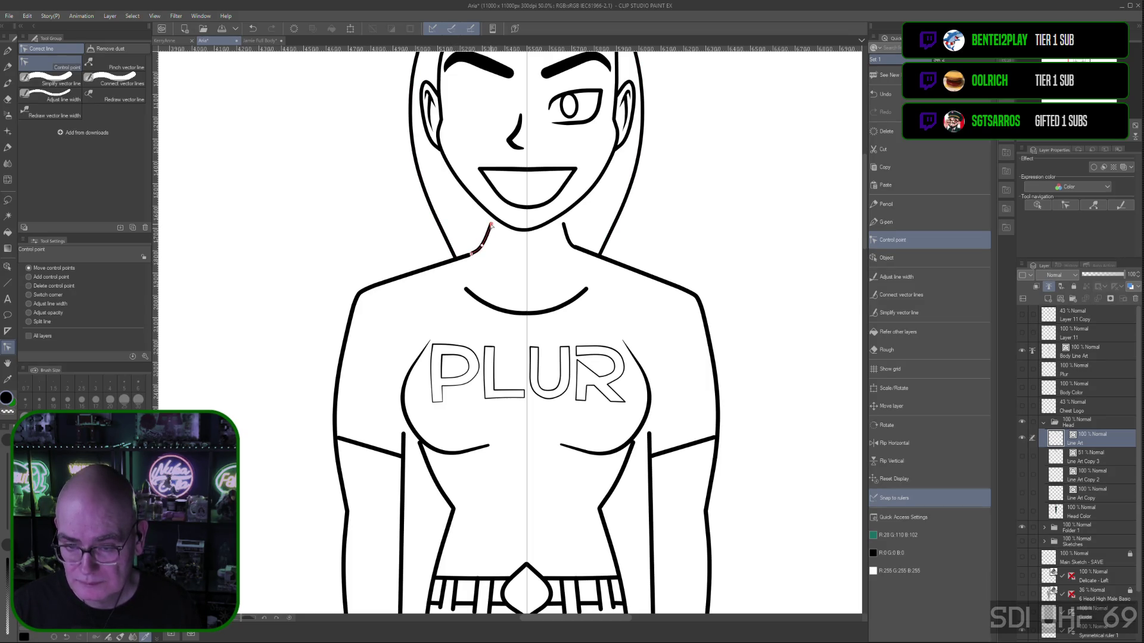
Extend the top points of both neck lines up to meet the jaw
drag(491, 224, 493, 218)
drag(563, 223, 561, 219)
key(ctrl+minus)
key(ctrl+minus)
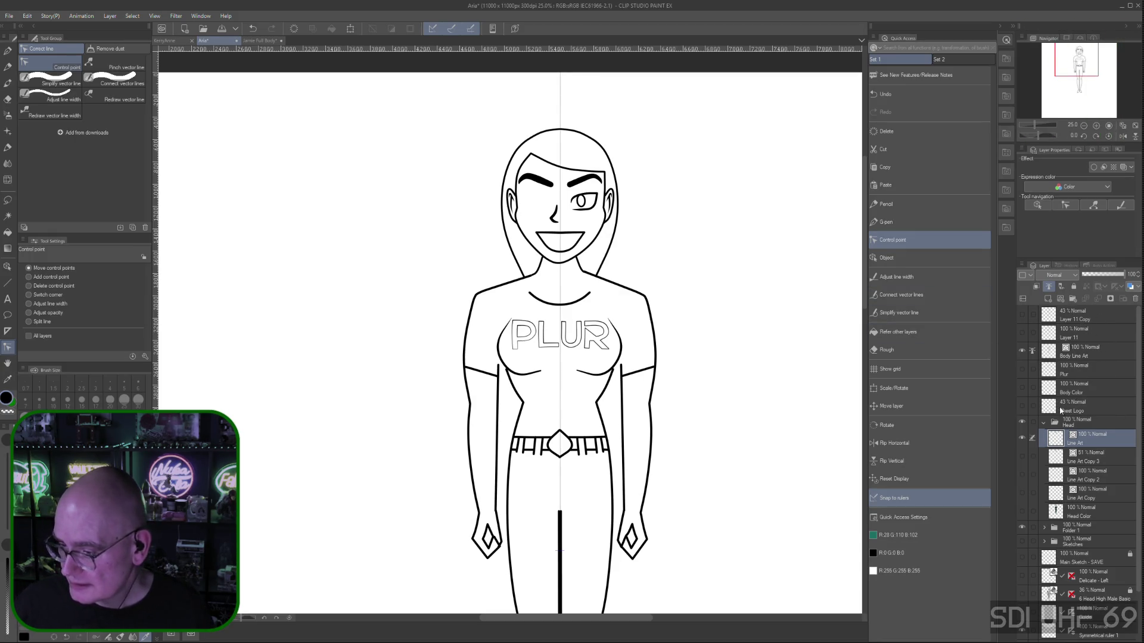
click(1086, 354)
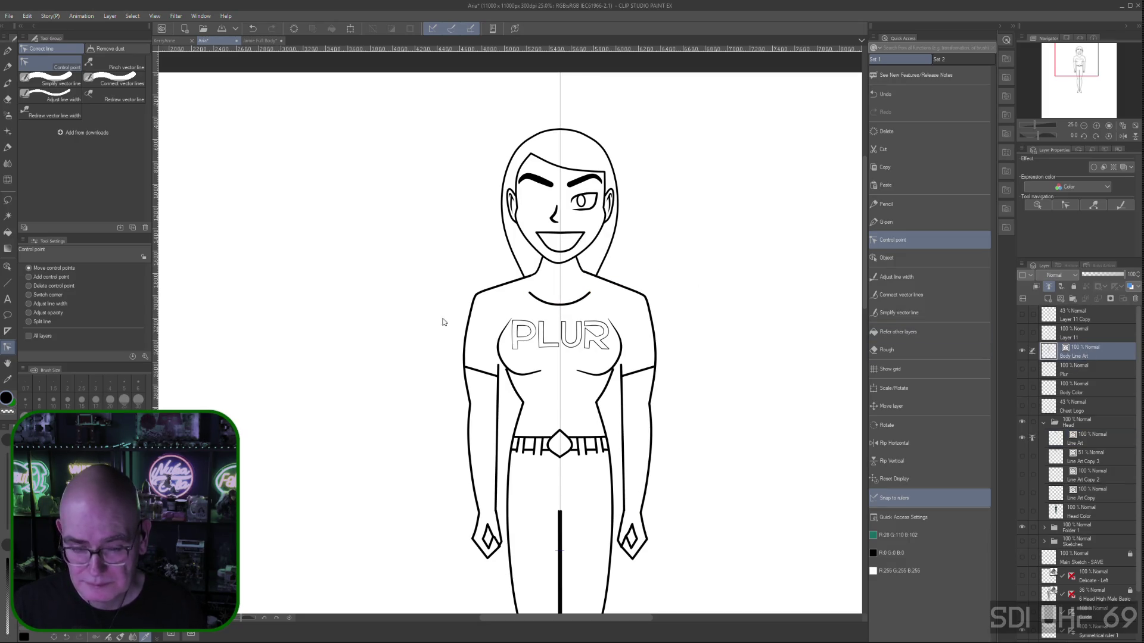
Remove extra points from the left neckline and curve it down into a V
click(29, 286)
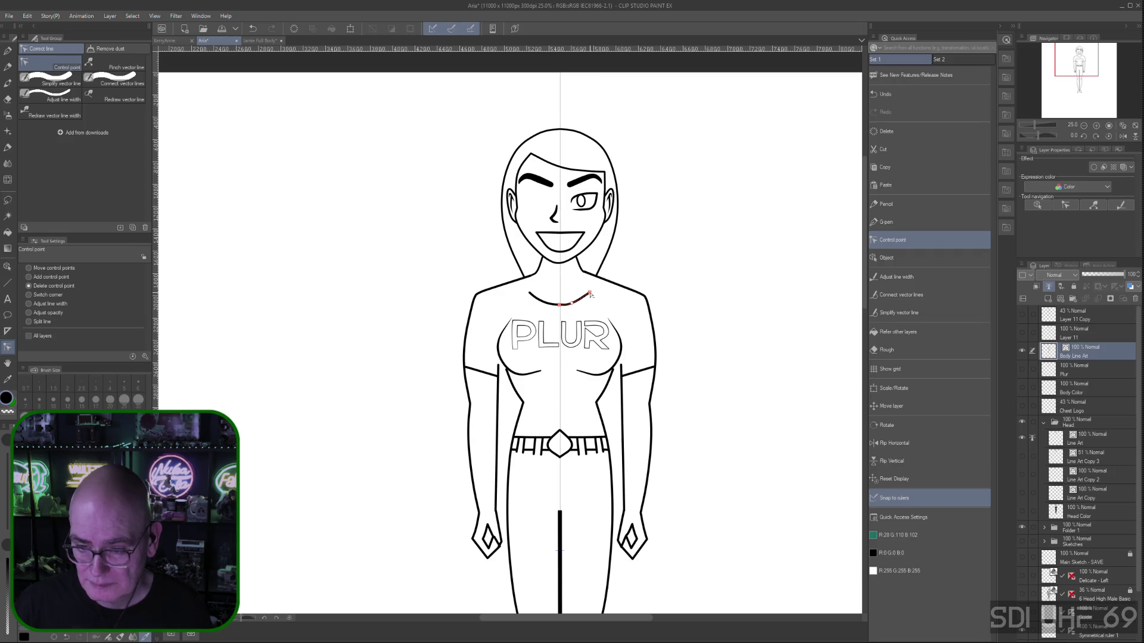
click(544, 303)
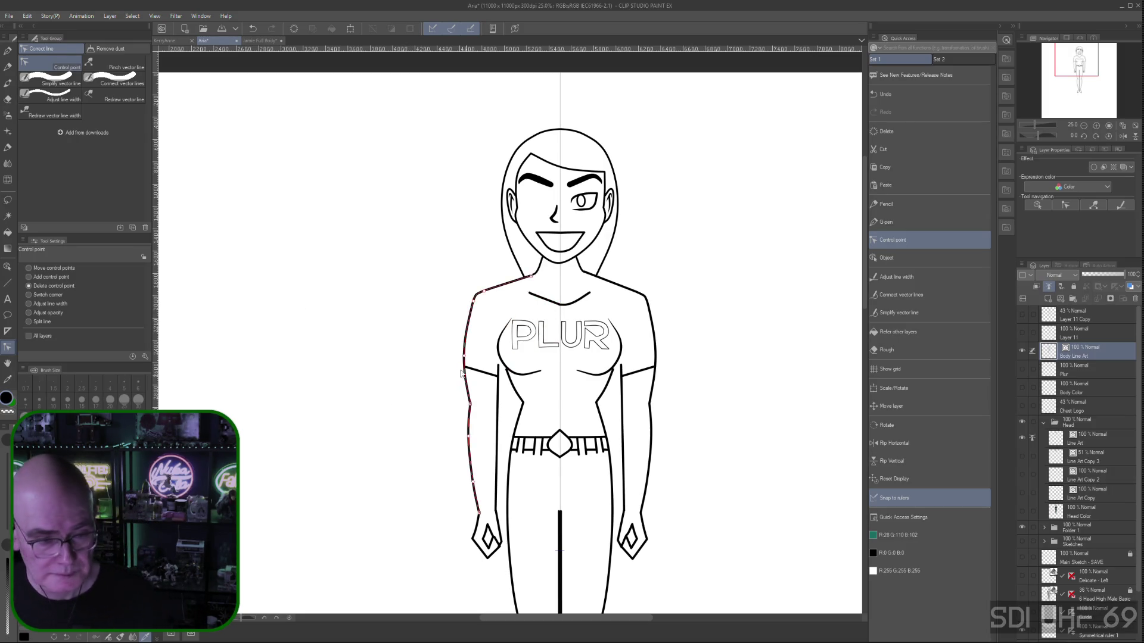
click(29, 269)
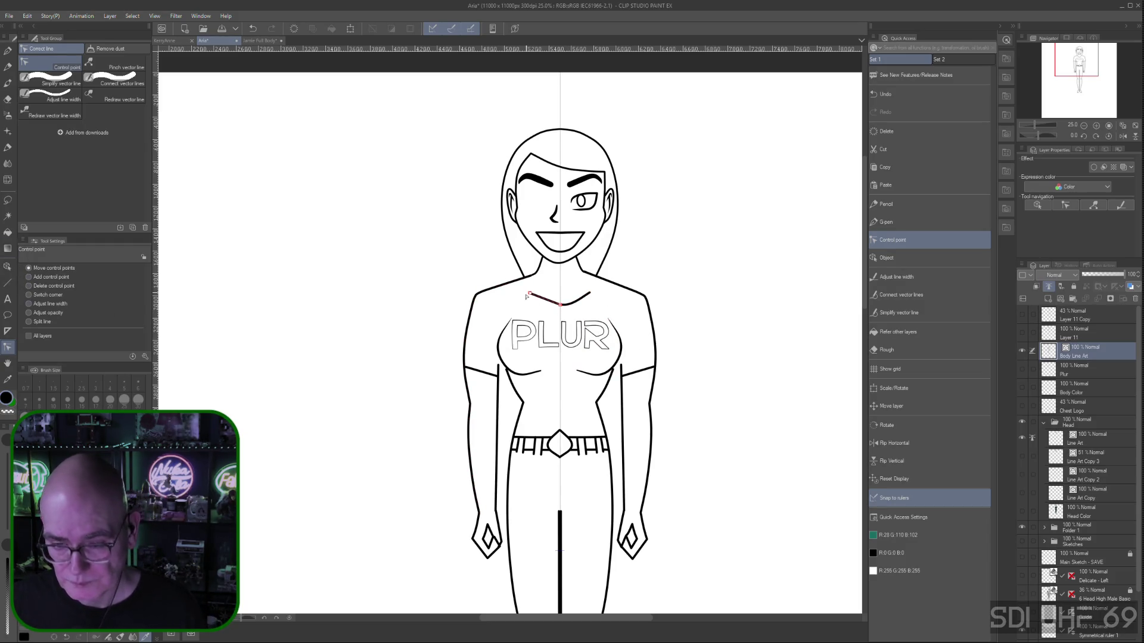
mouse_move(535, 298)
mouse_down()
mouse_move(530, 276)
mouse_move(560, 303)
mouse_up()
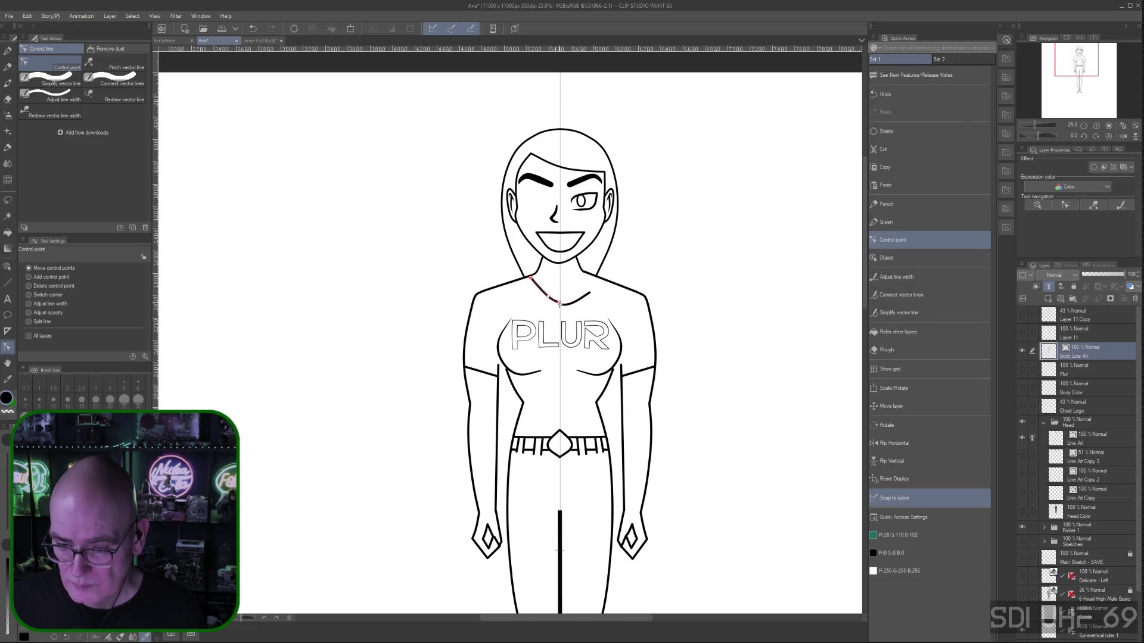
Bend the right neckline to complete the V and raise its lower end slightly
mouse_move(589, 293)
mouse_down()
mouse_move(587, 277)
mouse_move(566, 302)
mouse_up()
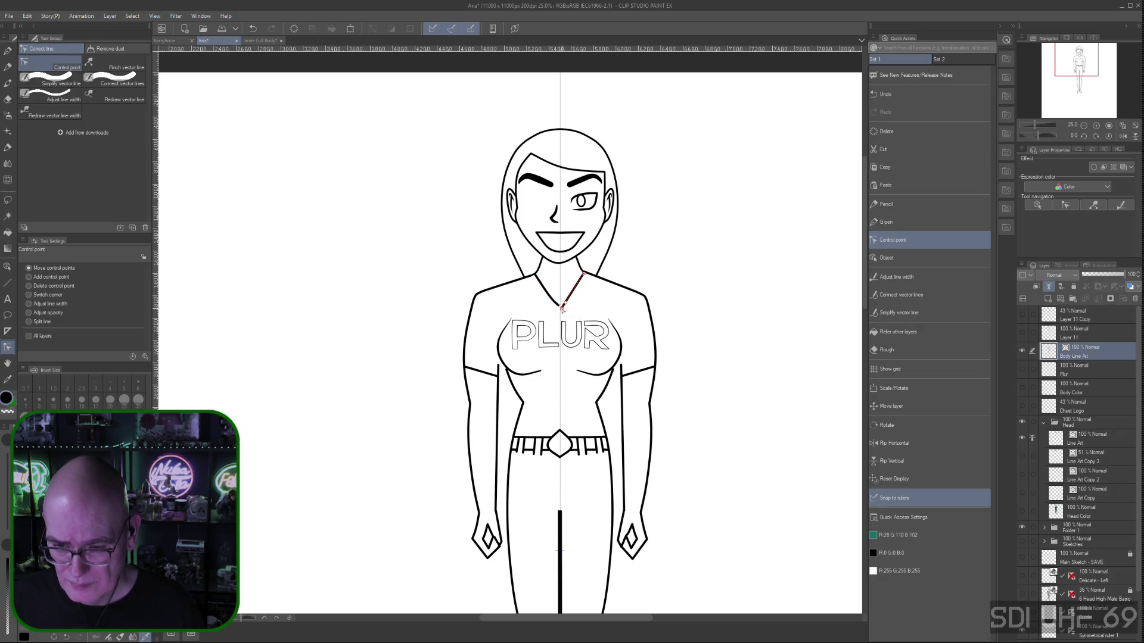
drag(561, 308, 562, 304)
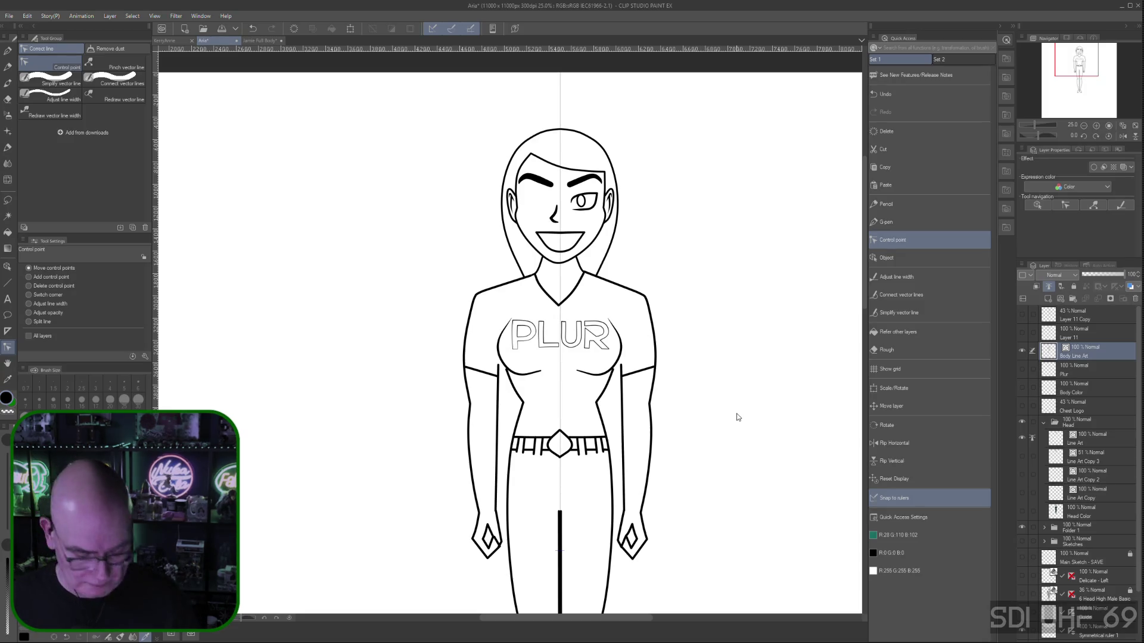
scroll(759, 398, down, 2)
mouse_move(725, 452)
mouse_down()
mouse_move(601, 388)
mouse_move(613, 340)
mouse_move(614, 360)
mouse_up()
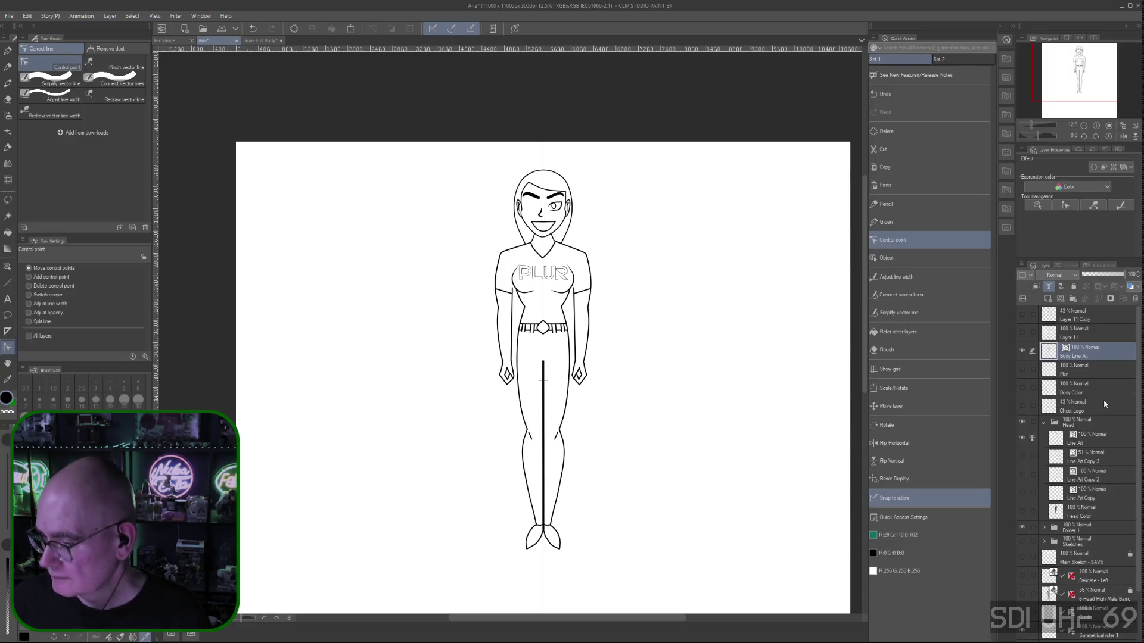
click(1085, 424)
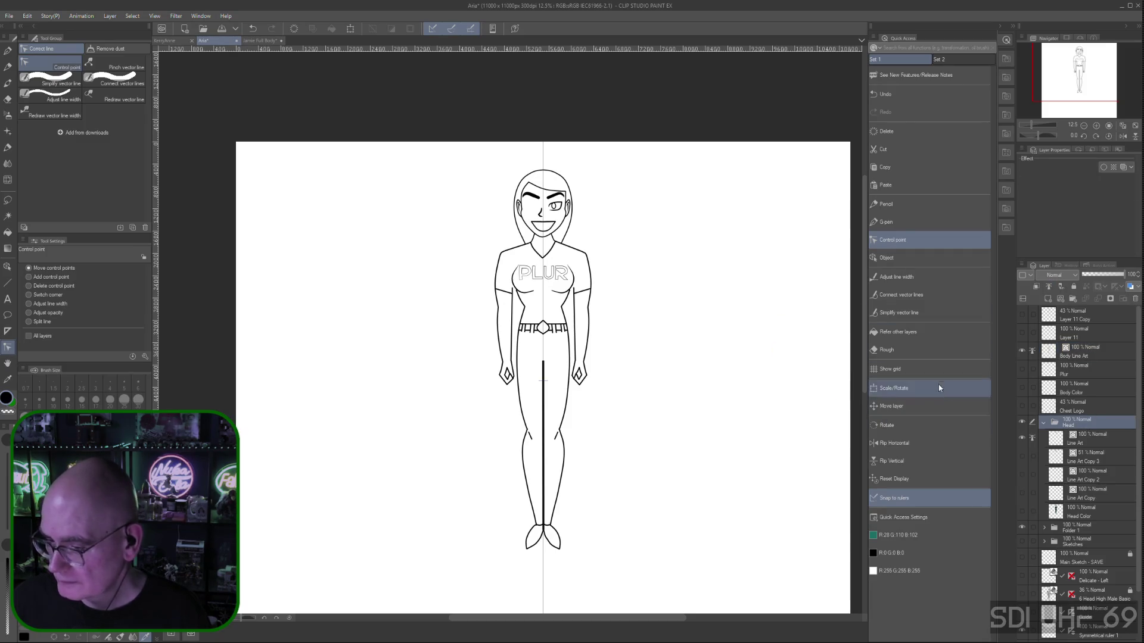
click(914, 388)
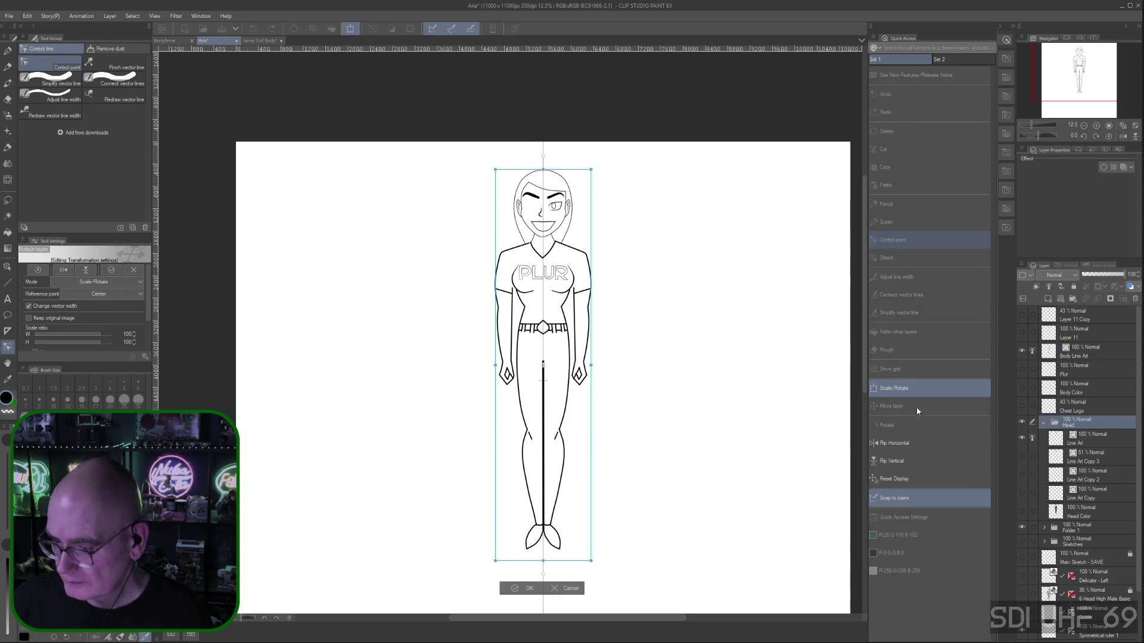
click(1140, 447)
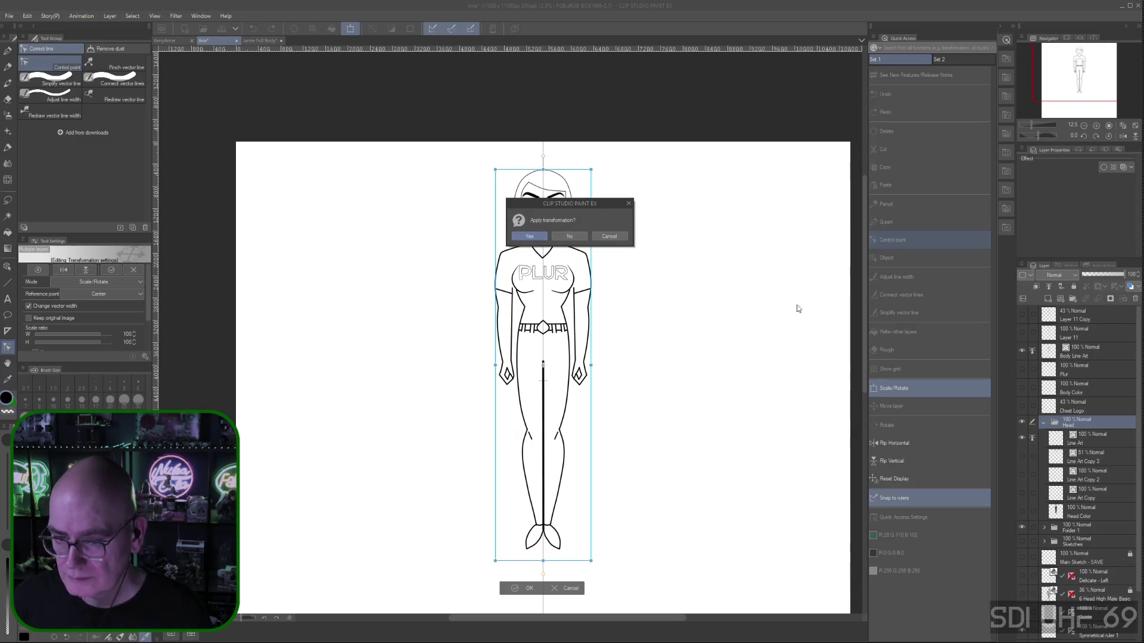
key(Return)
click(1134, 411)
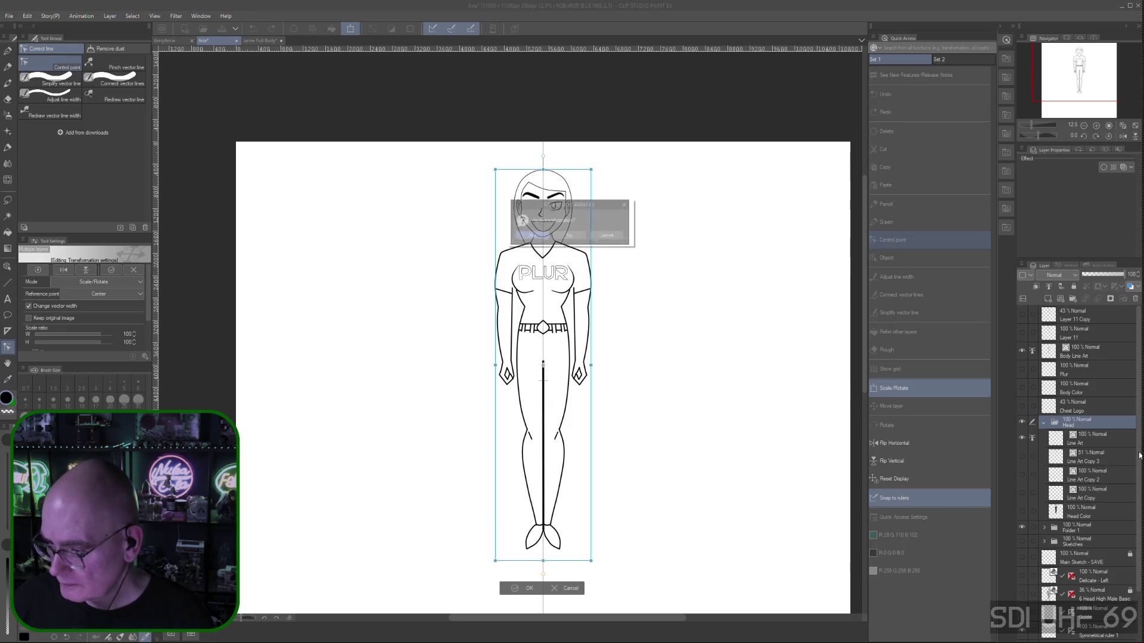
click(564, 237)
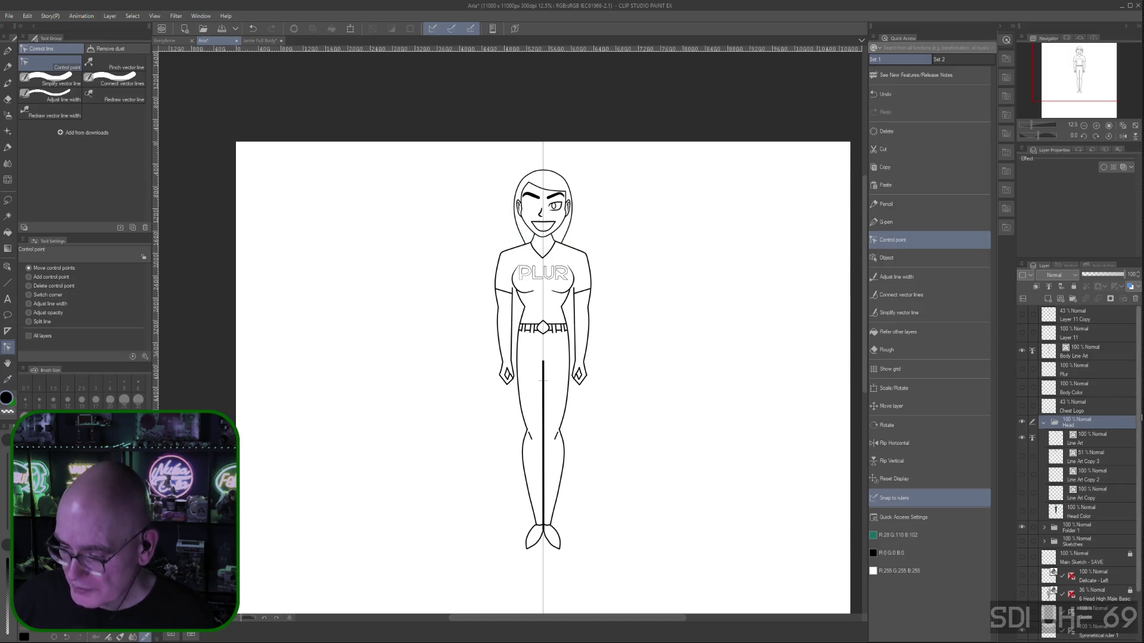
scroll(1141, 419, down, 3)
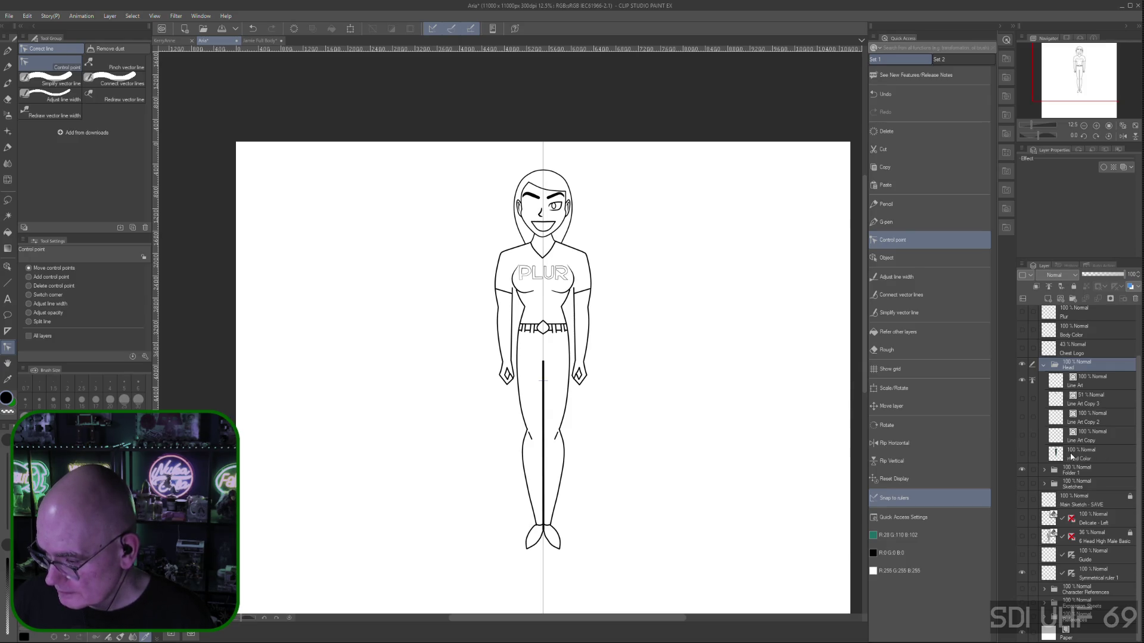
click(1091, 385)
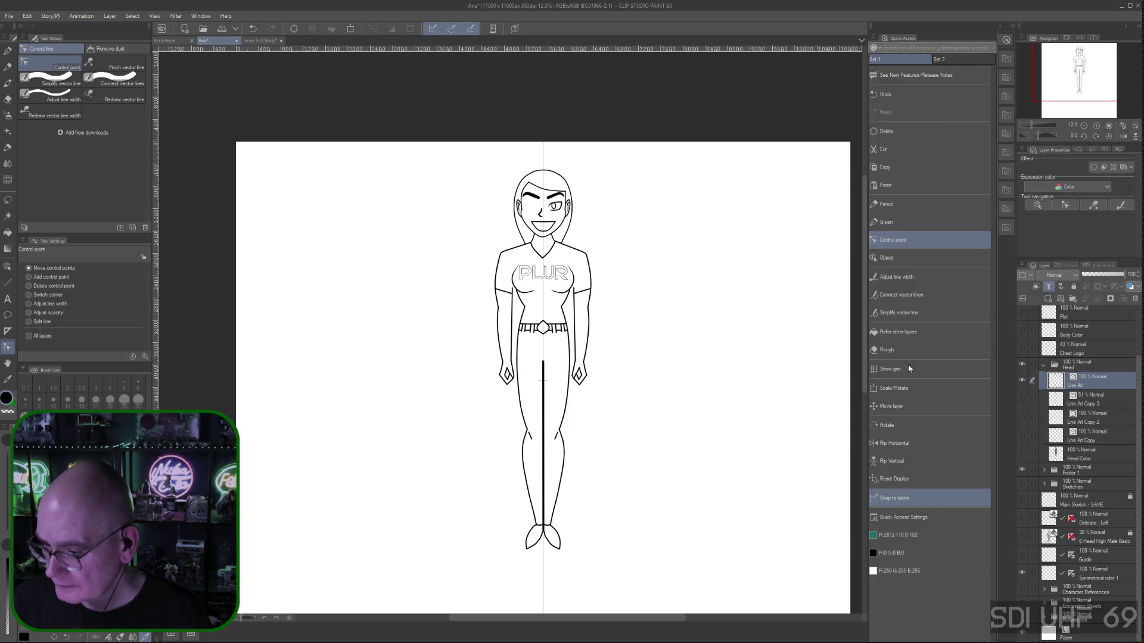
click(894, 388)
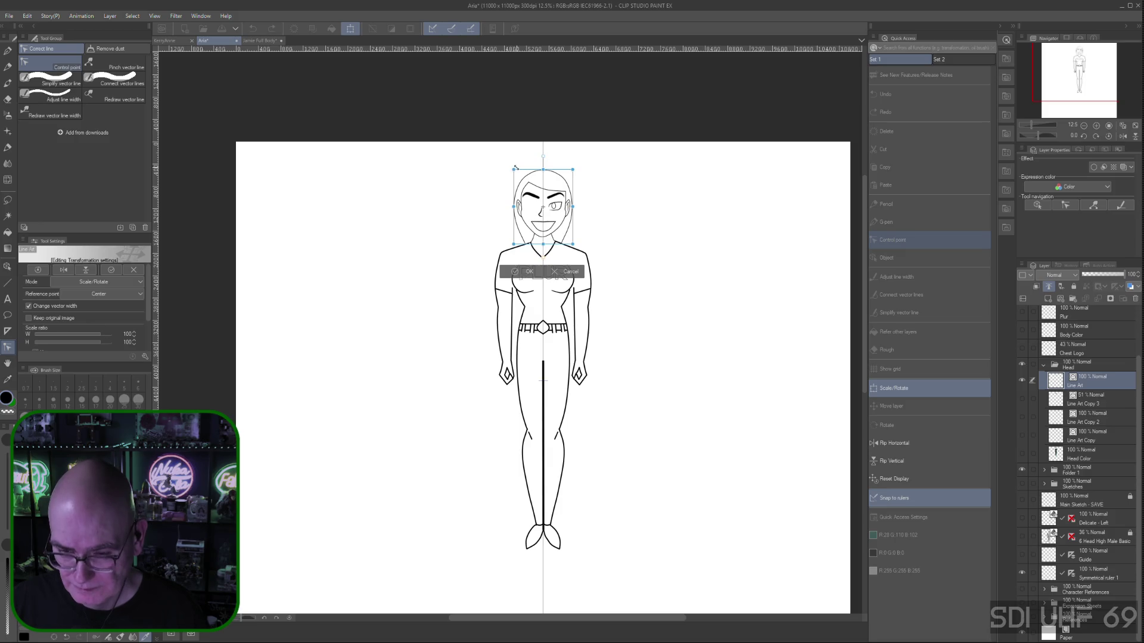
drag(513, 170, 554, 185)
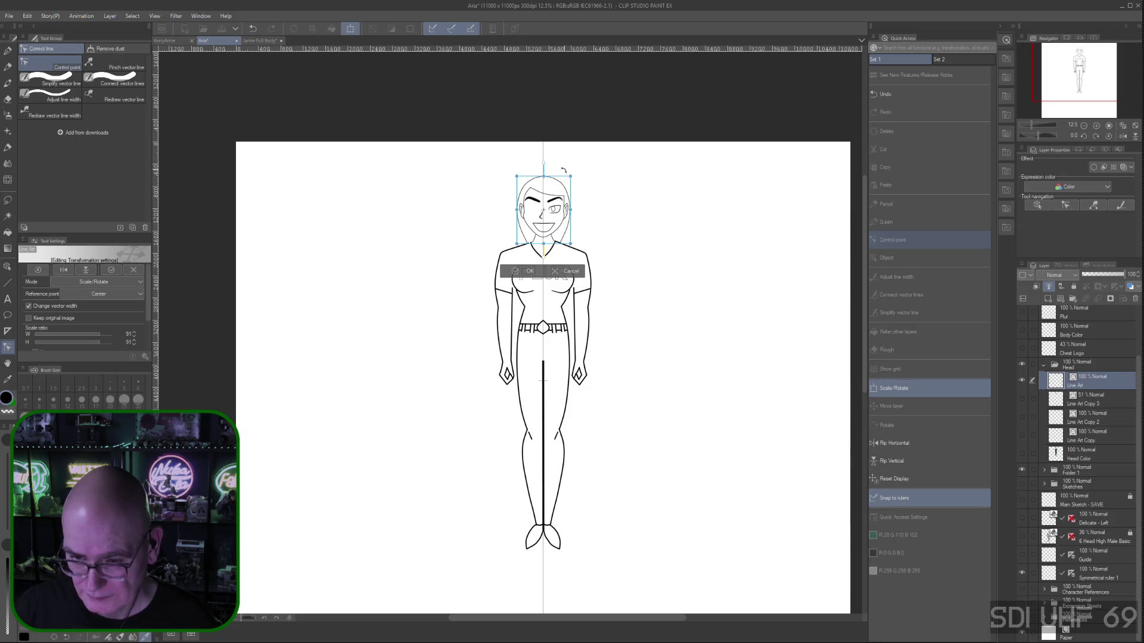
drag(544, 177, 546, 179)
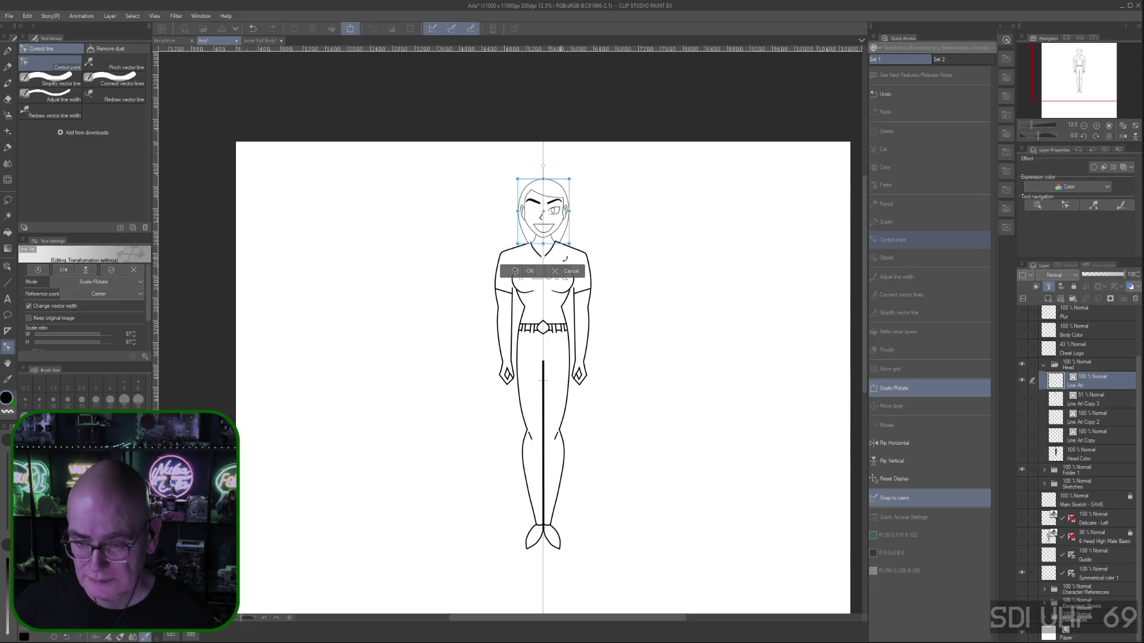
click(568, 273)
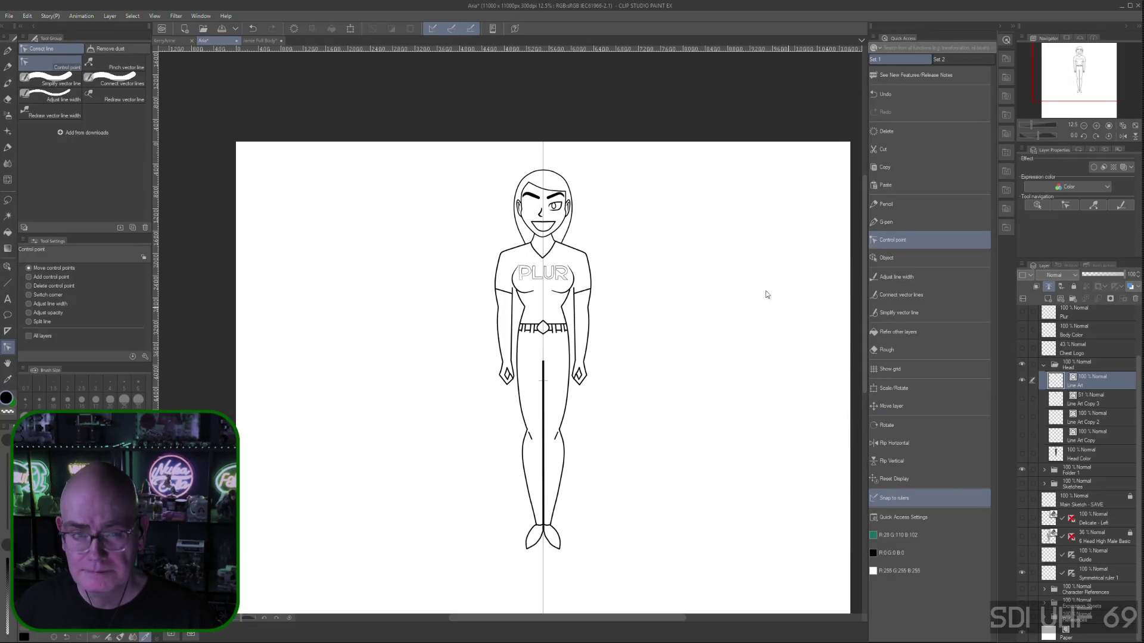
click(262, 41)
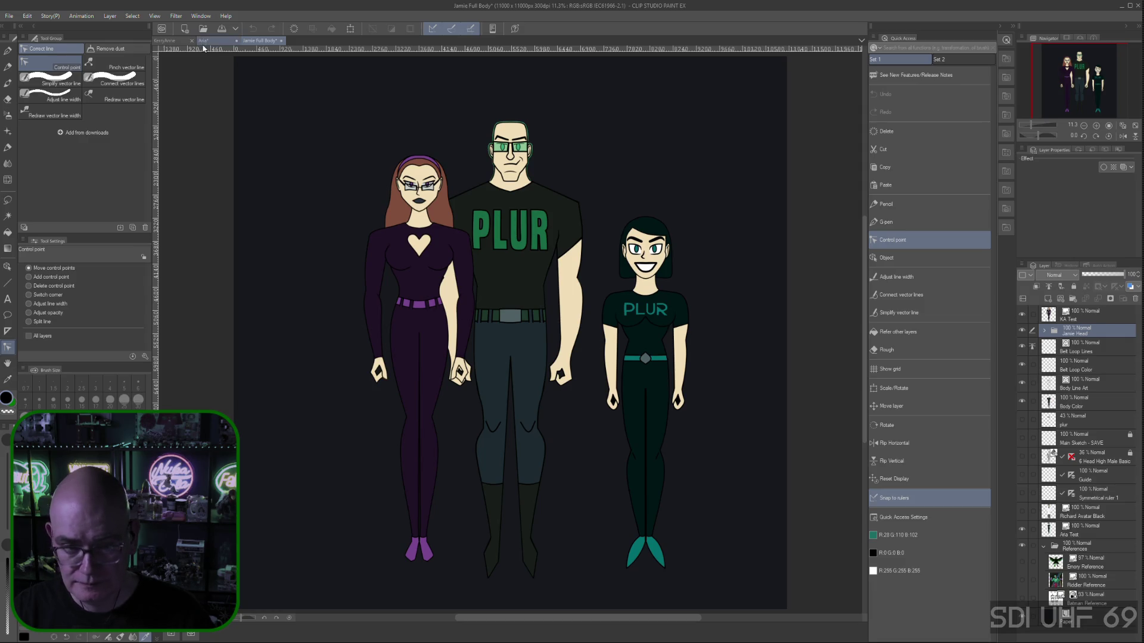
click(209, 43)
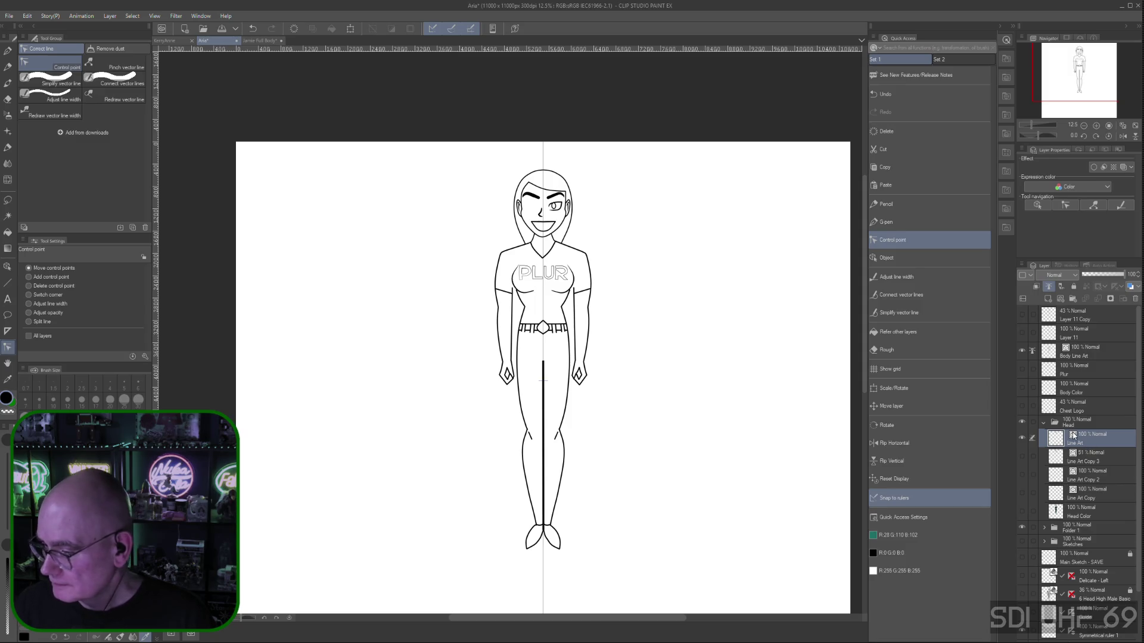
click(894, 388)
Shrink the head line art slightly from its top handle and apply the scale
drag(543, 170, 541, 175)
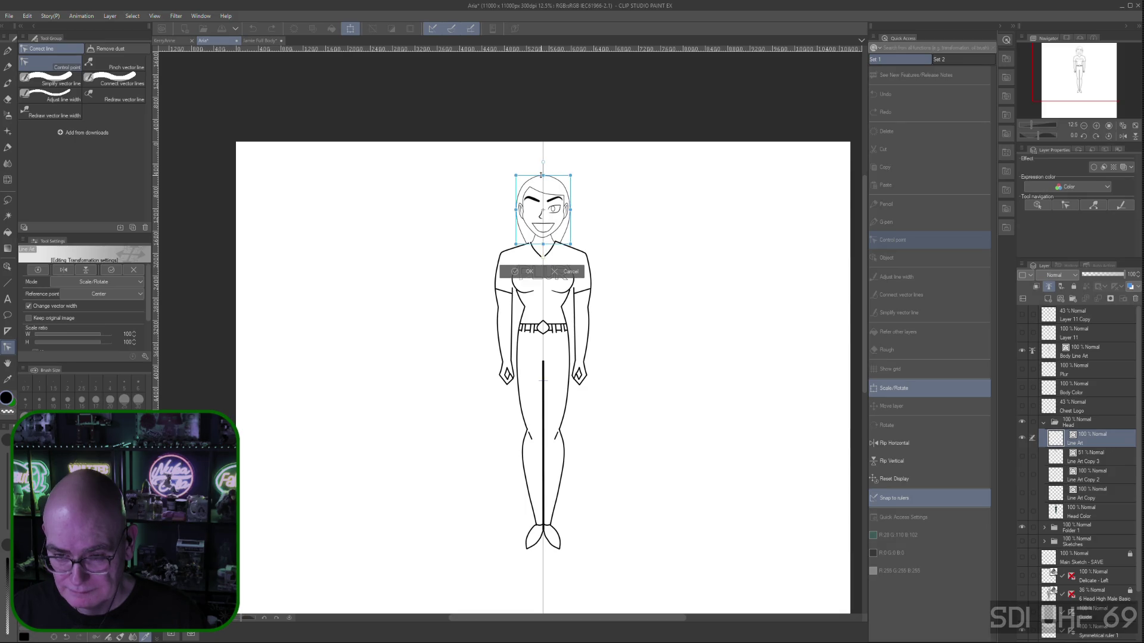
click(528, 272)
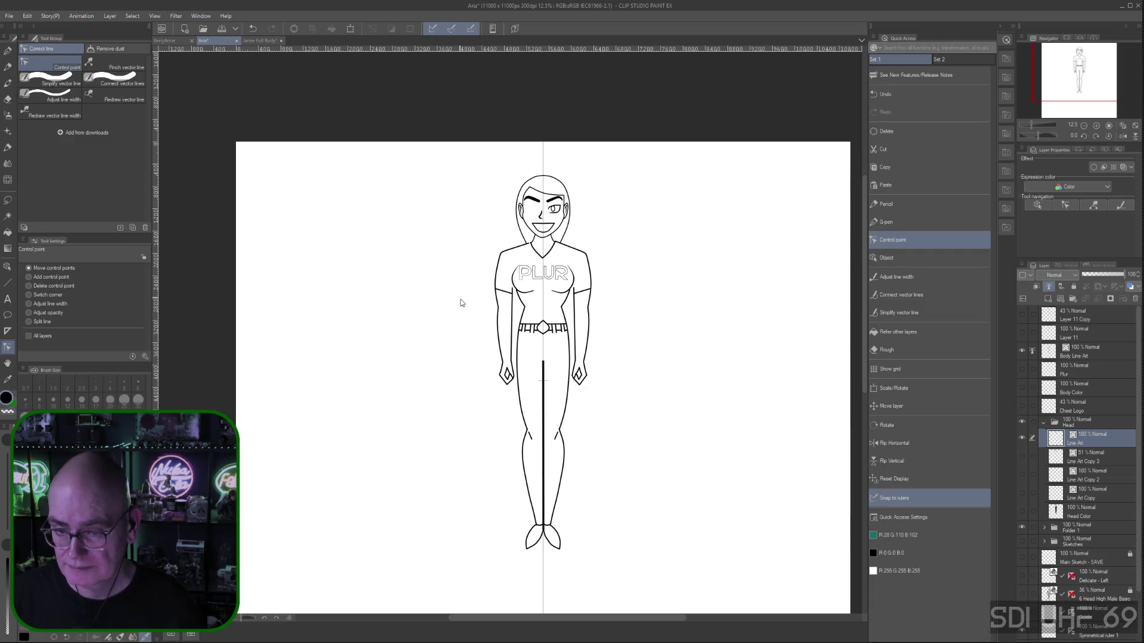
scroll(460, 300, up, 2)
Zoom in on the face with the grey sketch showing, and set control-point editing to Delete control point
mouse_move(711, 277)
mouse_down()
mouse_move(766, 256)
mouse_move(817, 353)
mouse_up()
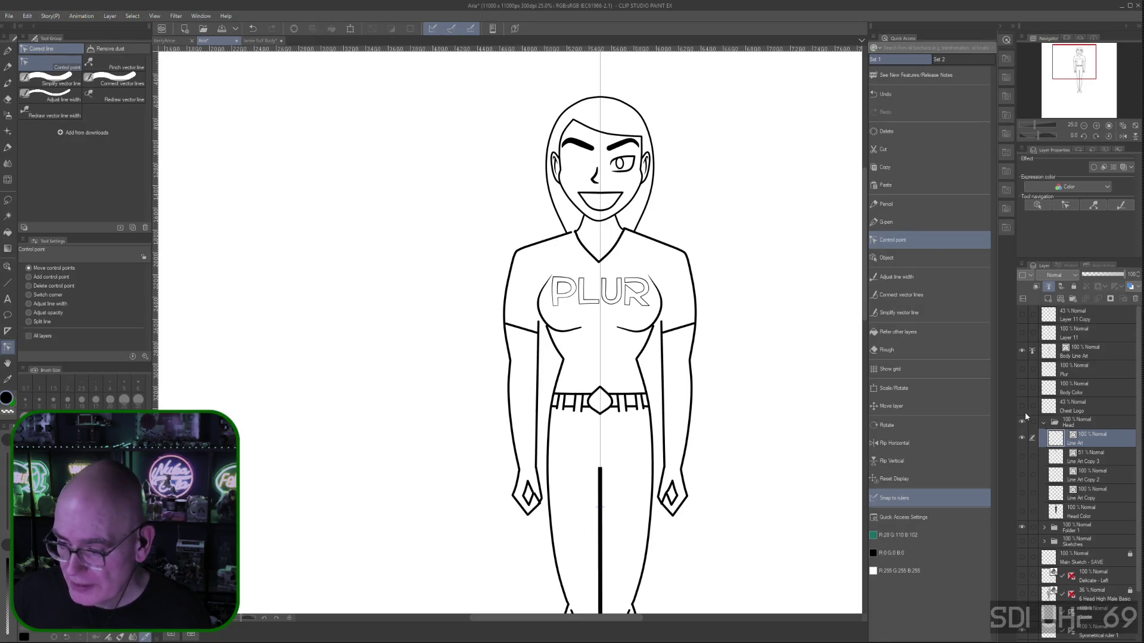
click(1022, 316)
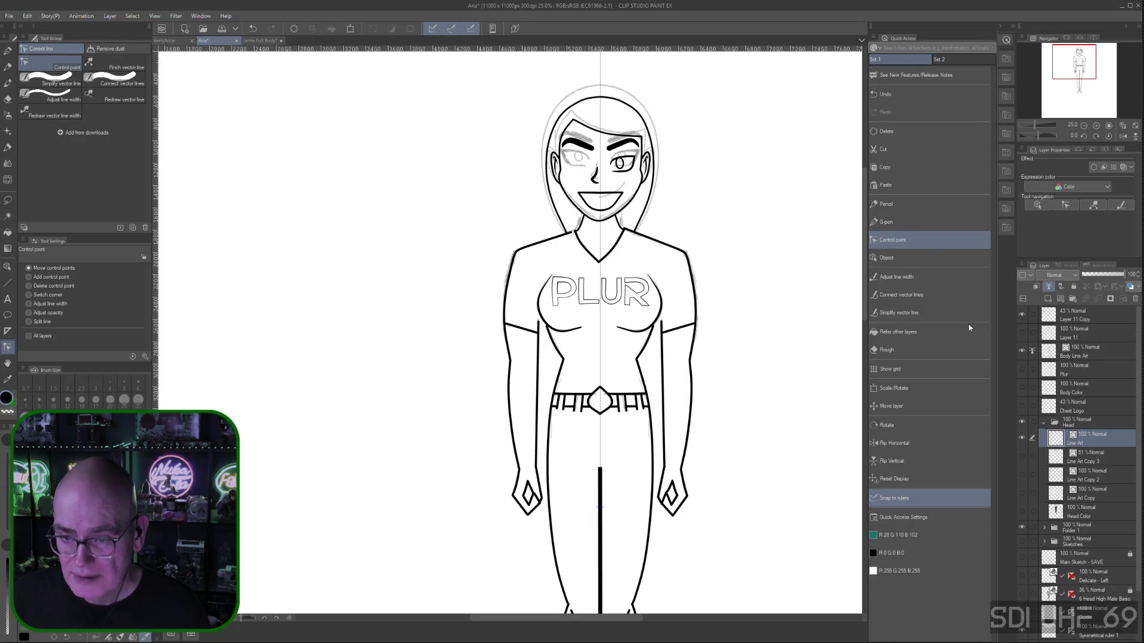
key(ctrl+plus)
key(ctrl+plus)
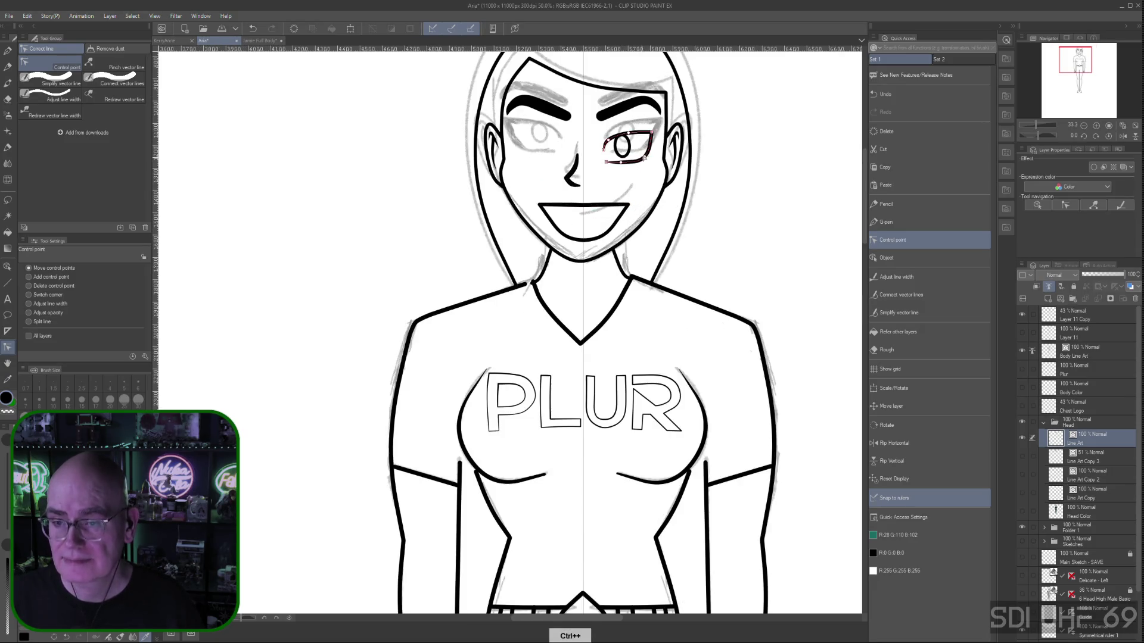
drag(740, 175, 721, 267)
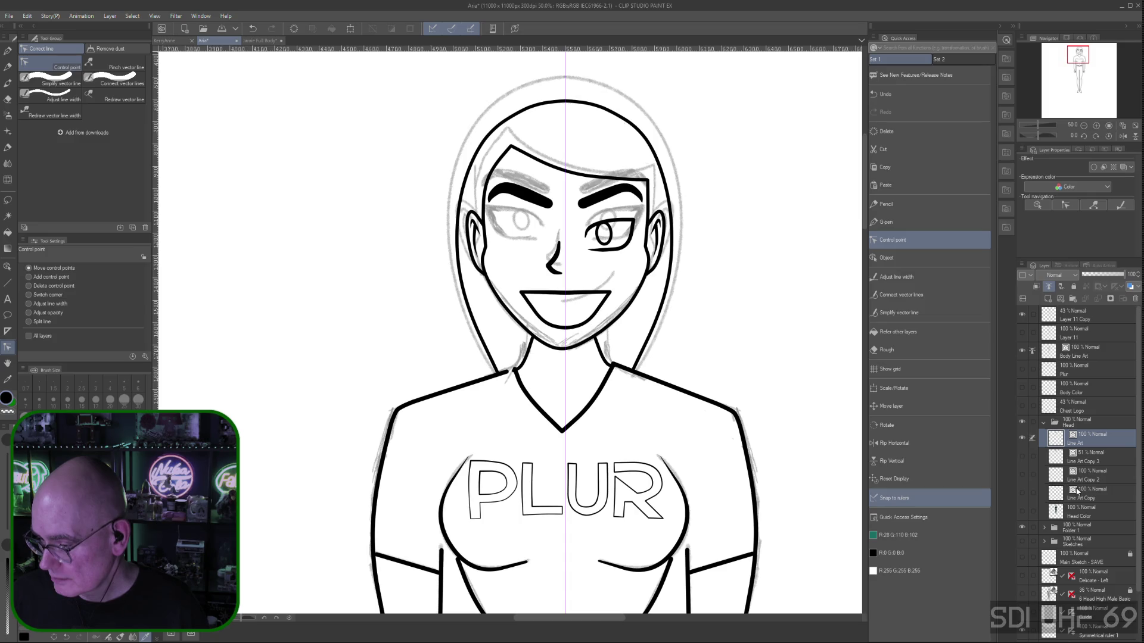
click(1022, 457)
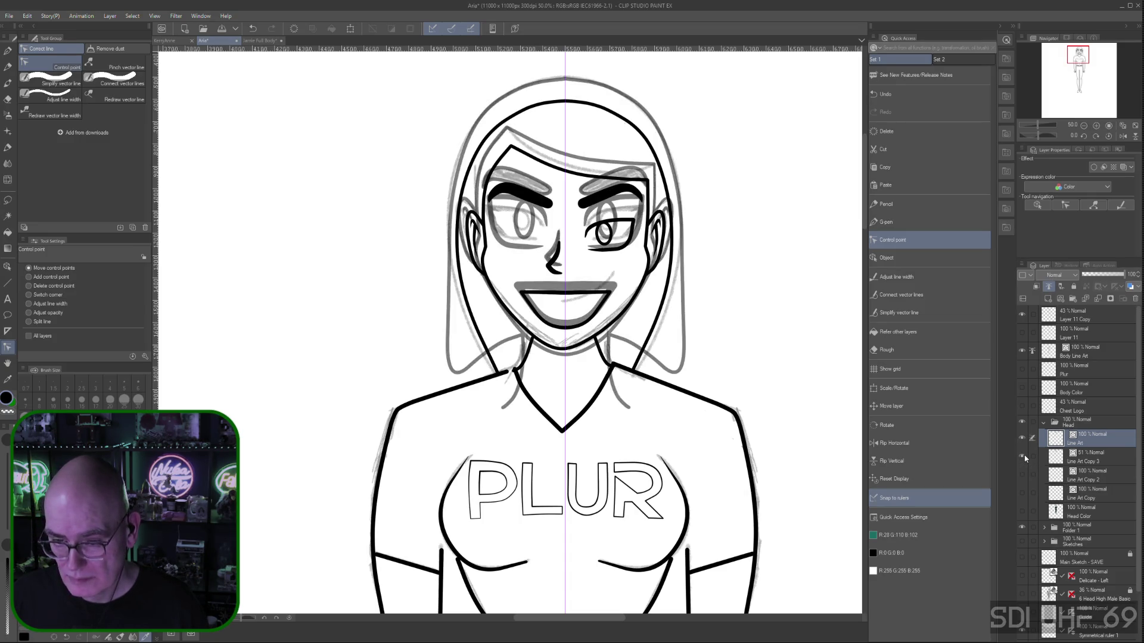
click(1022, 458)
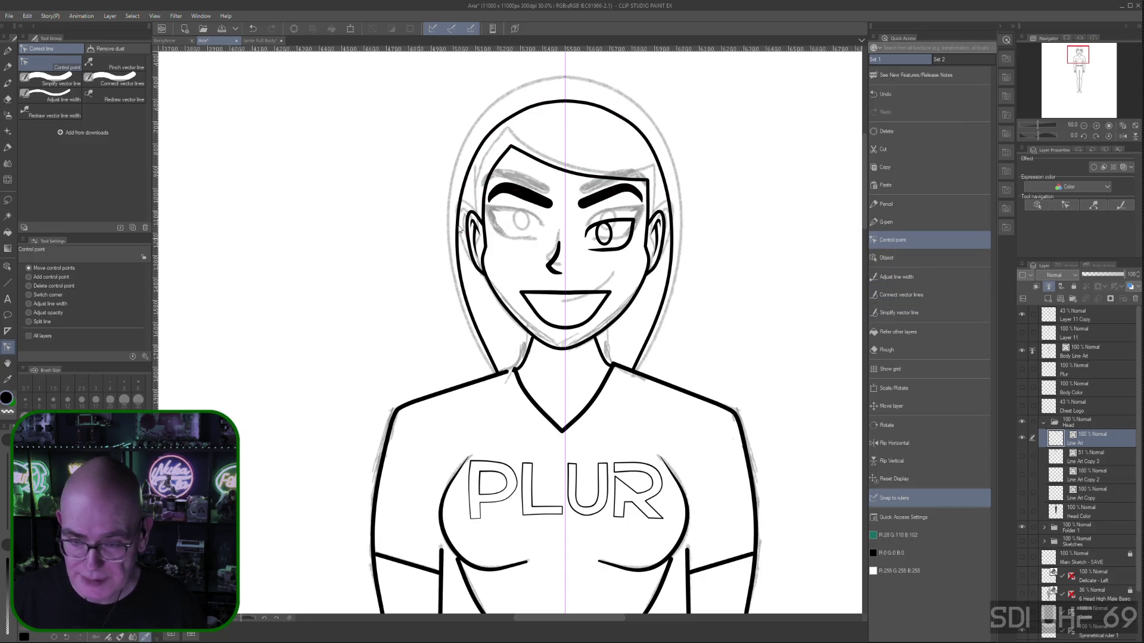
click(33, 286)
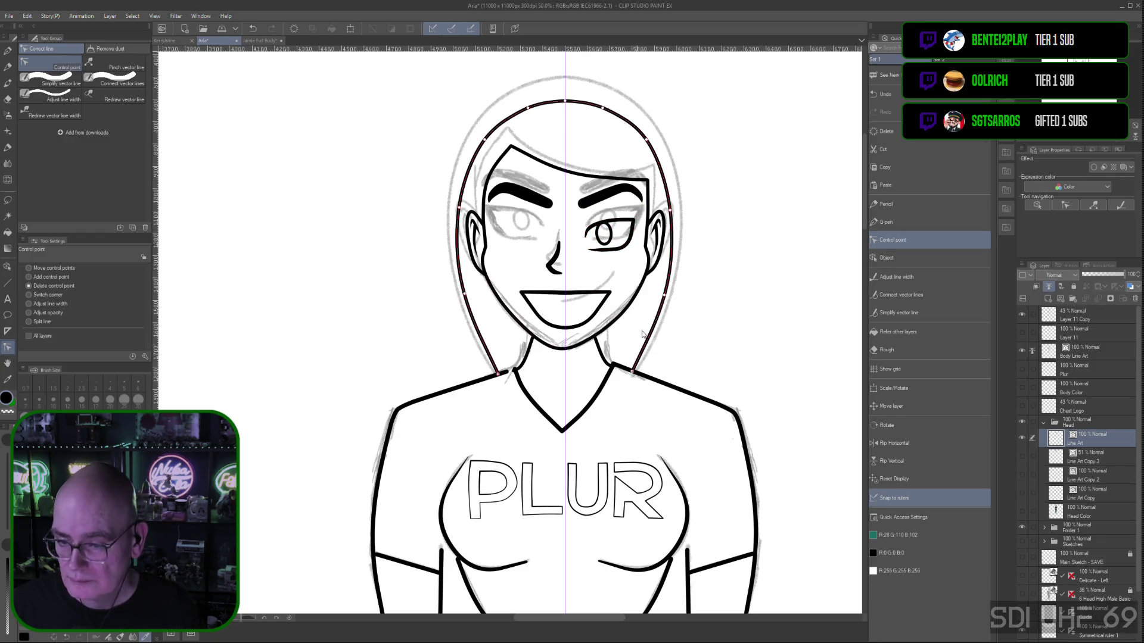
Delete the right eye's inked outline by removing its control points
click(585, 237)
click(616, 219)
click(629, 245)
click(603, 251)
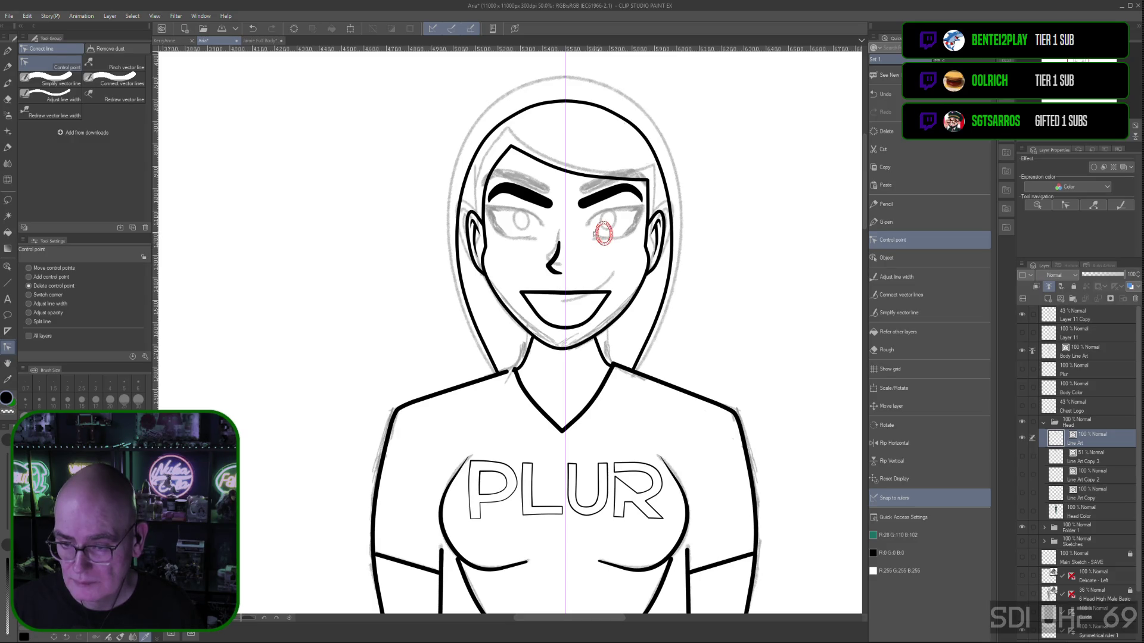
Select the right eye's pupil with the Object tool and delete it
click(888, 258)
click(607, 234)
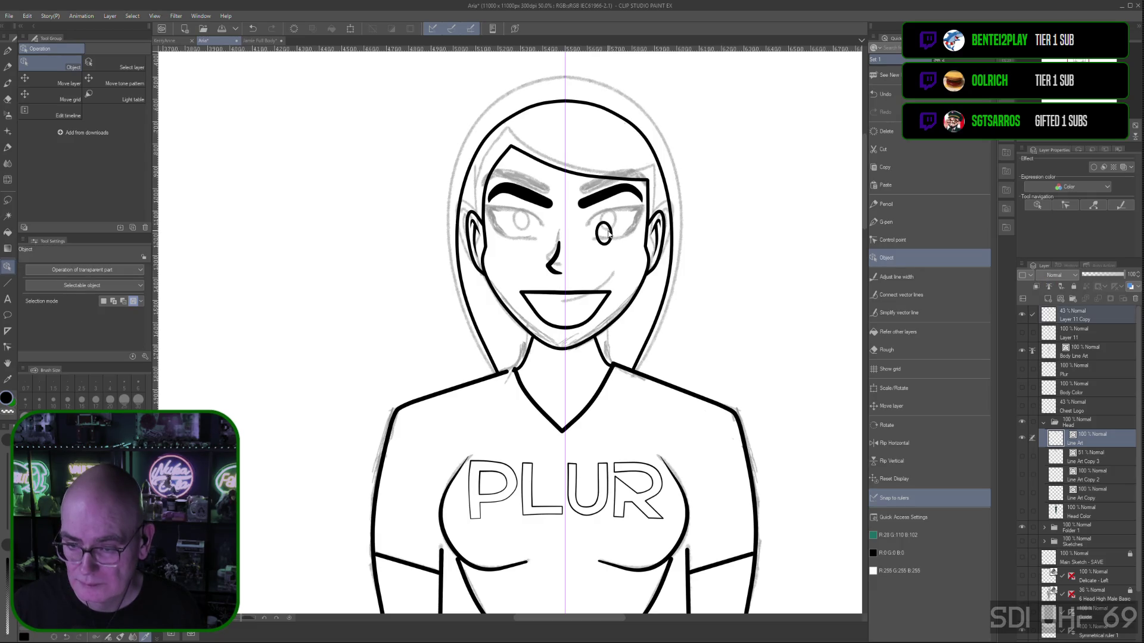
click(610, 235)
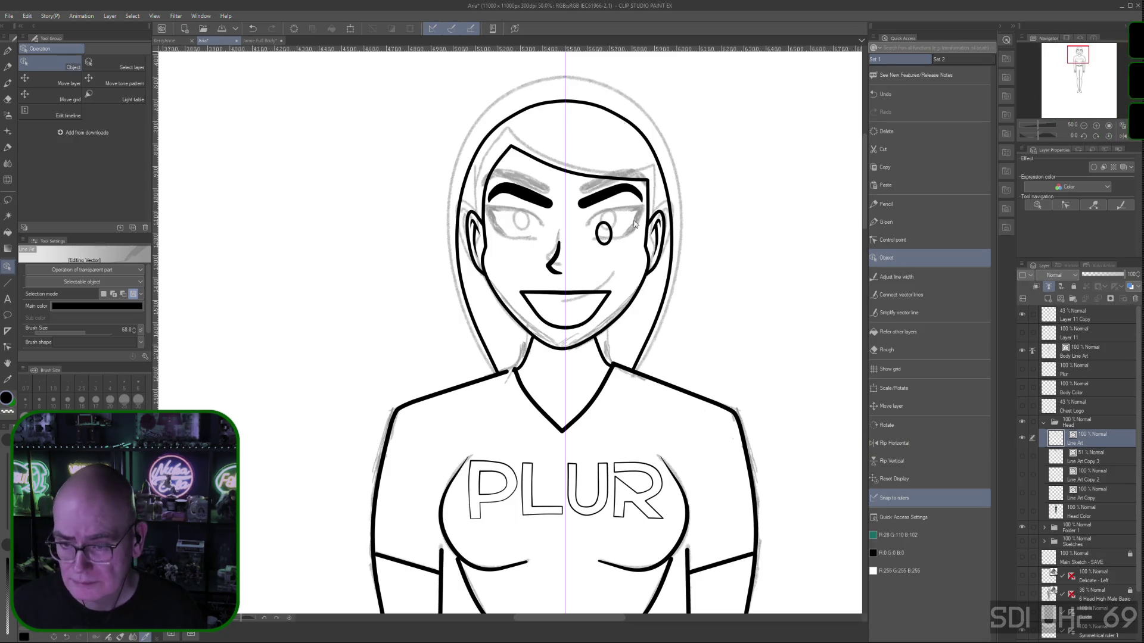
click(614, 240)
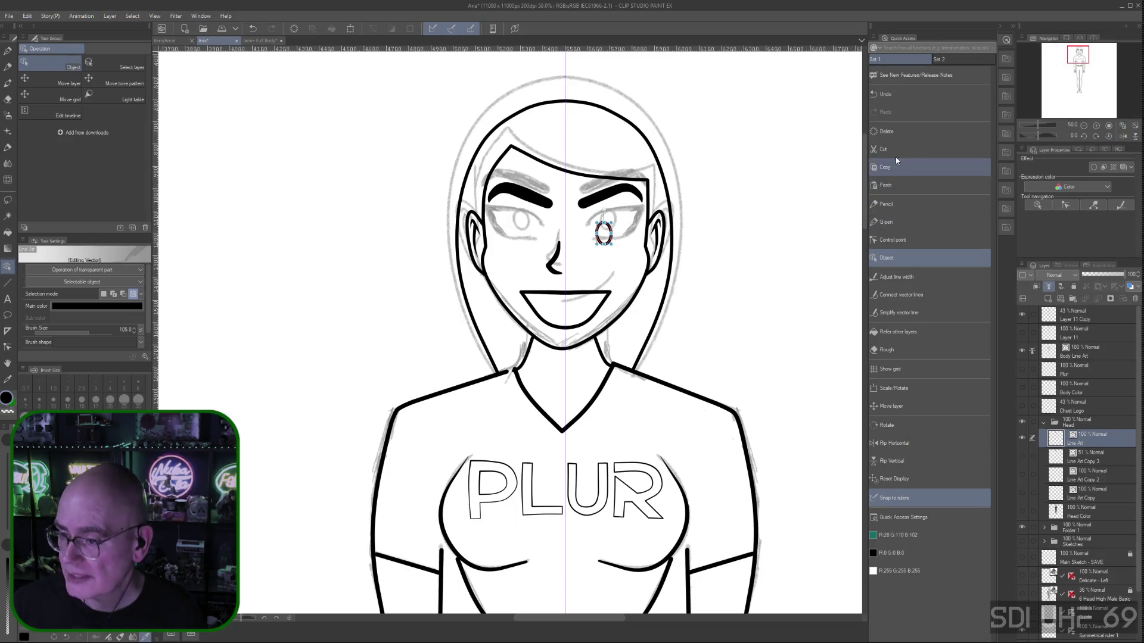
click(886, 131)
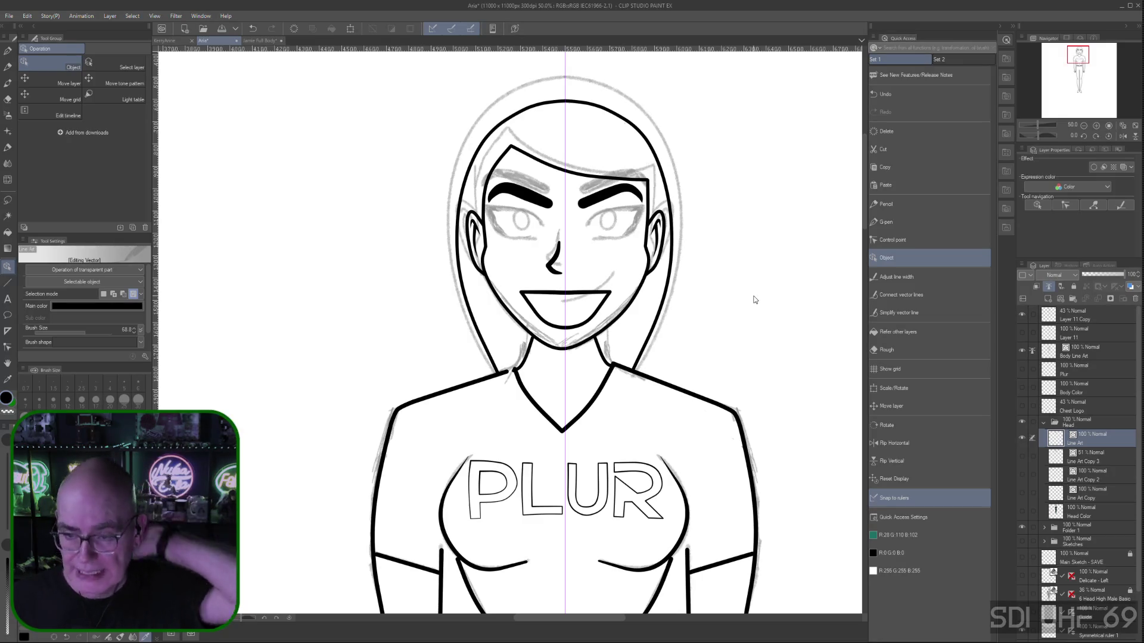
click(886, 224)
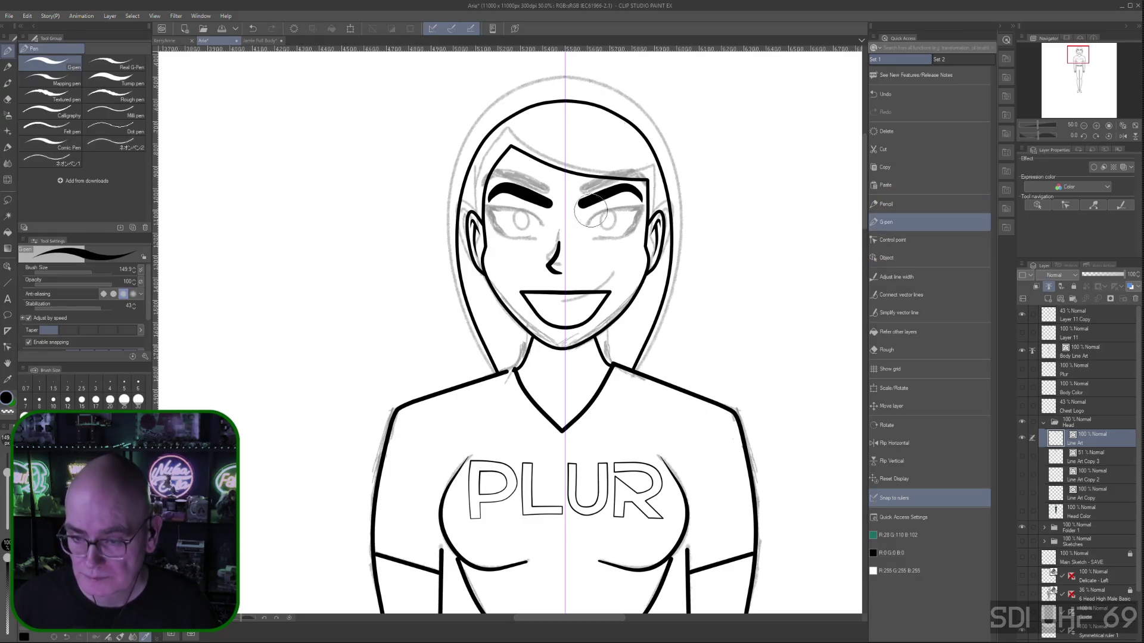
Ink new upper and lower eyelid strokes over the right eye, using undo/redo to settle on the preferred version
drag(586, 226, 641, 209)
key(ctrl+z)
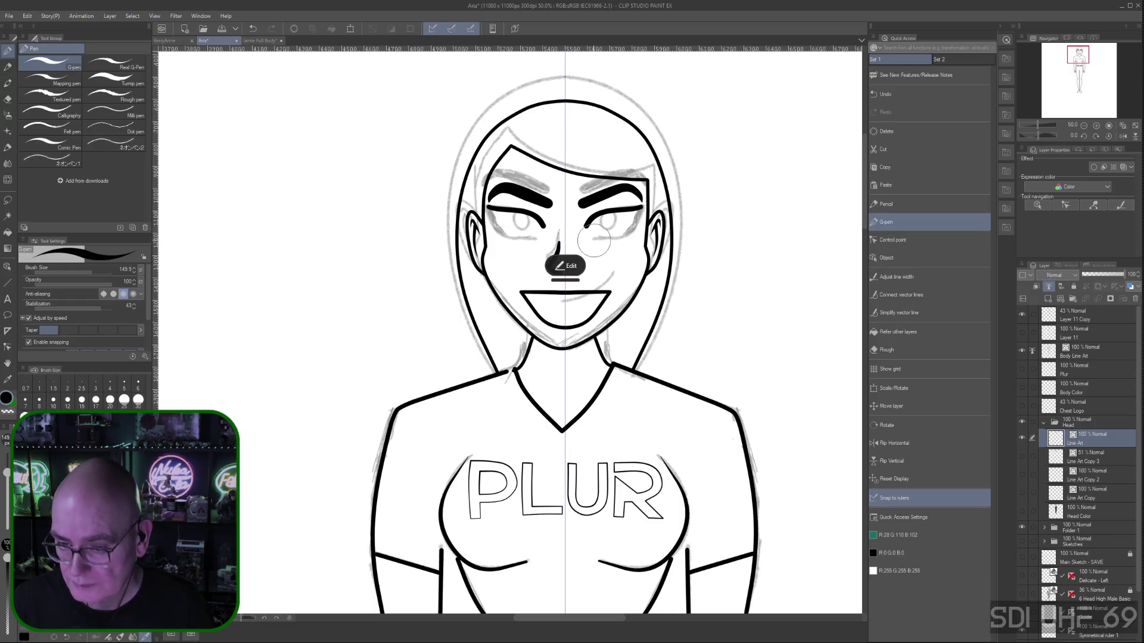
click(594, 240)
drag(591, 239, 624, 236)
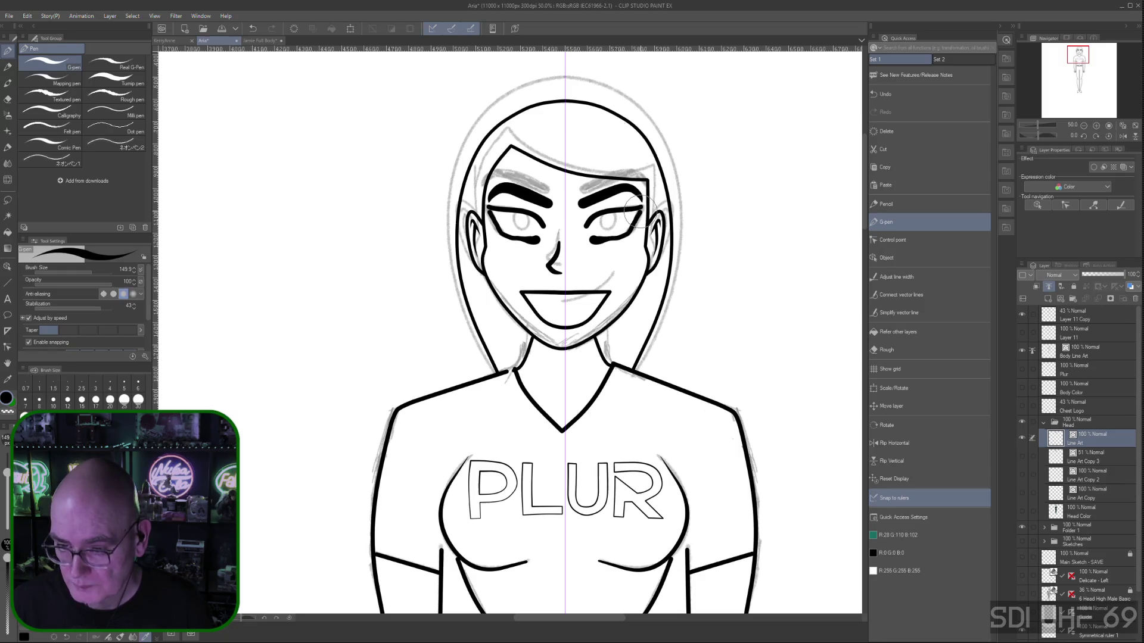
key(ctrl+z)
key(ctrl+y)
key(ctrl+z)
key(ctrl+y)
key(ctrl+z)
key(ctrl+y)
key(ctrl+z)
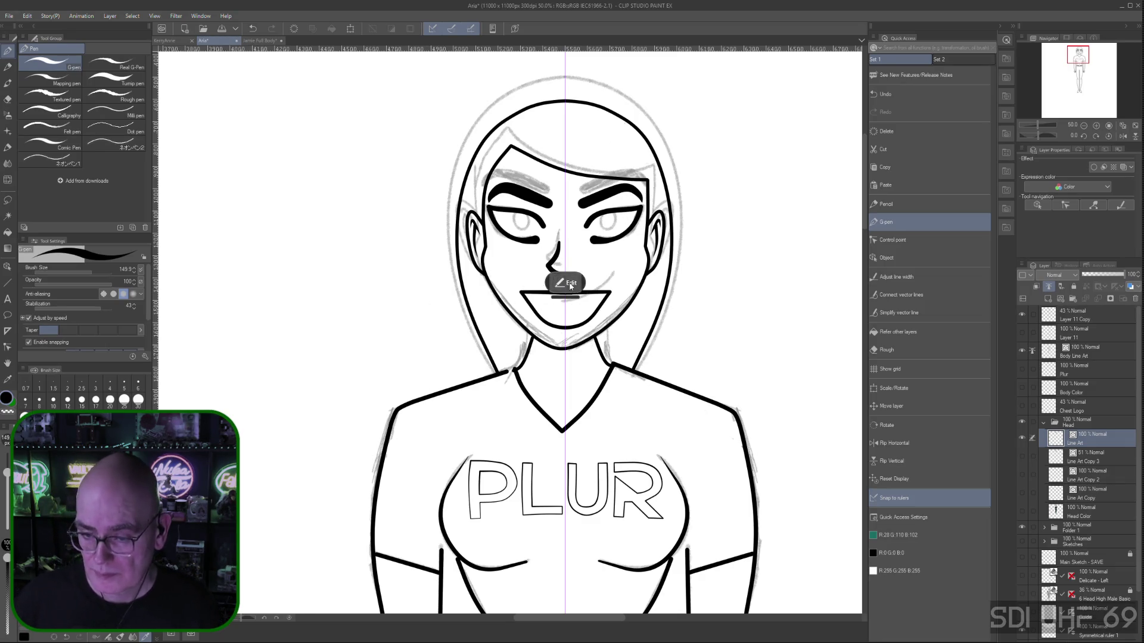
Straighten the right eye's lower lid stroke
drag(630, 230, 598, 244)
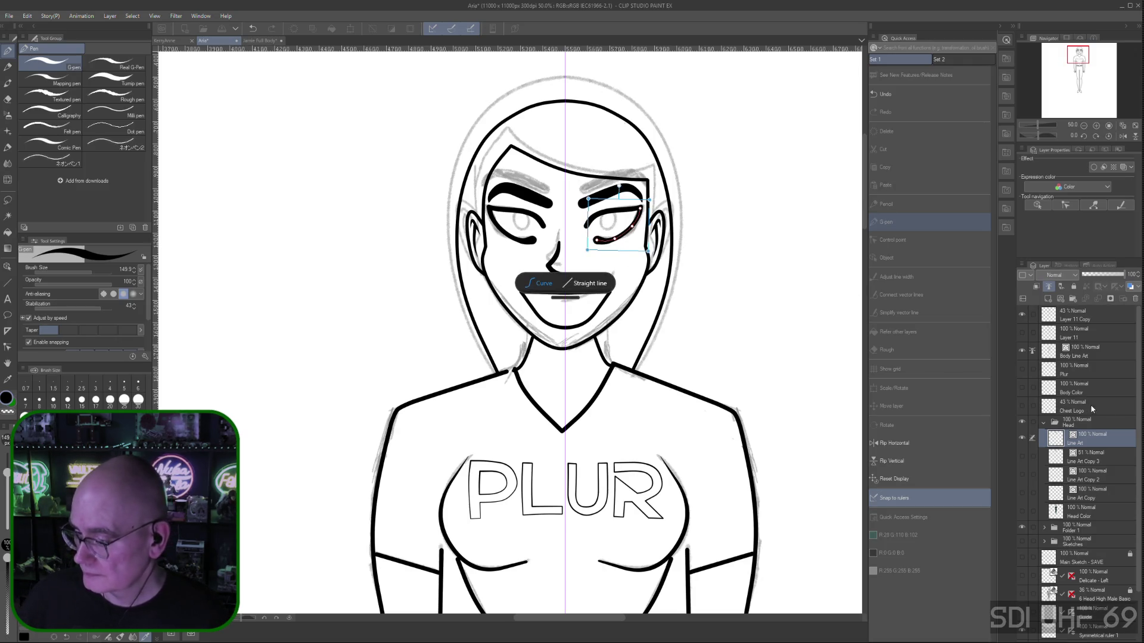
click(1092, 443)
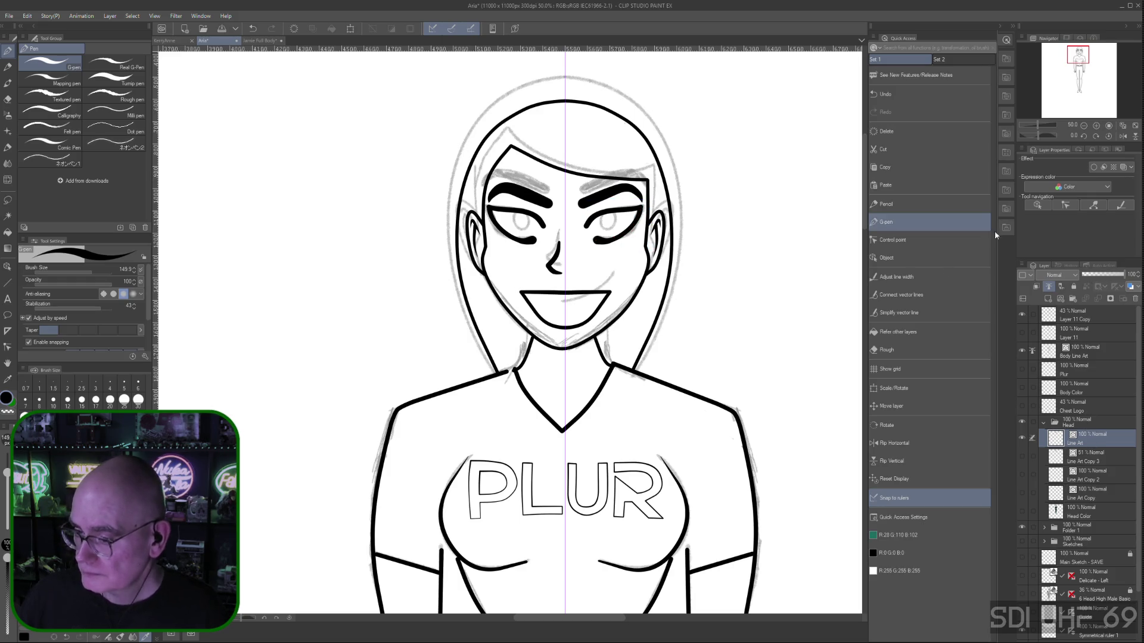
click(895, 278)
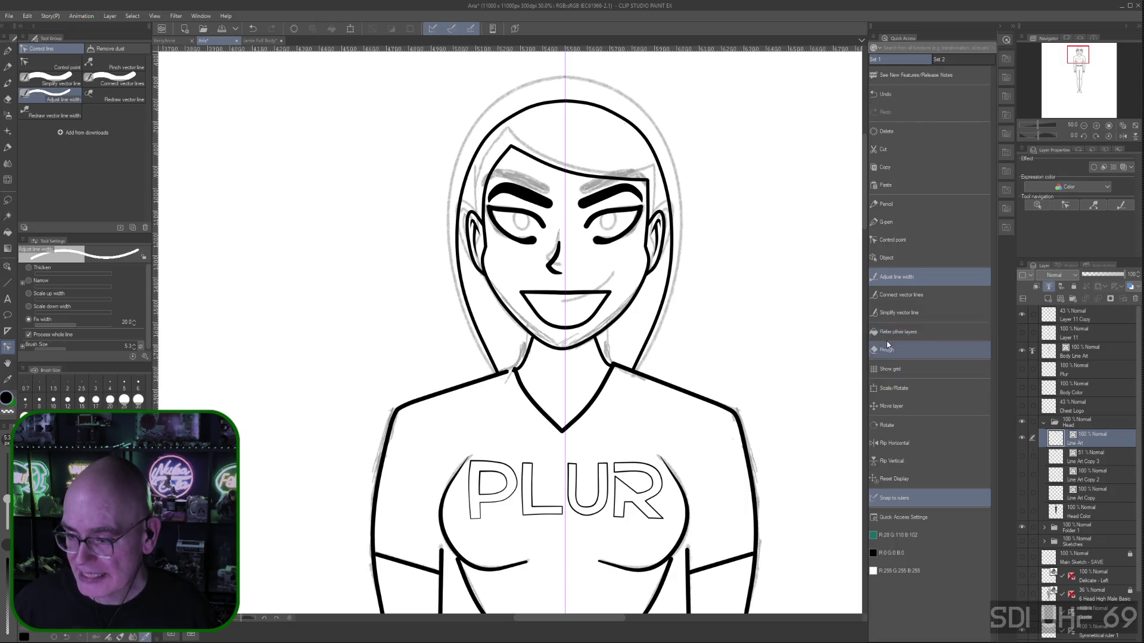
Switch from line-width adjustment to the Control point correction tool
click(894, 240)
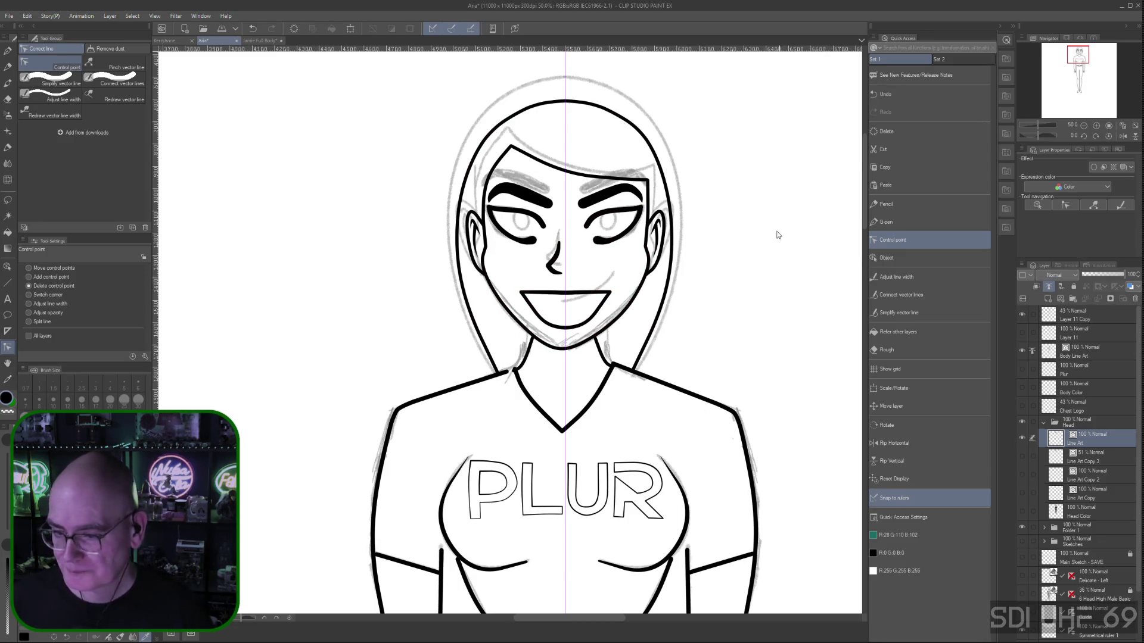
Switch back to the G-pen for inking
click(922, 223)
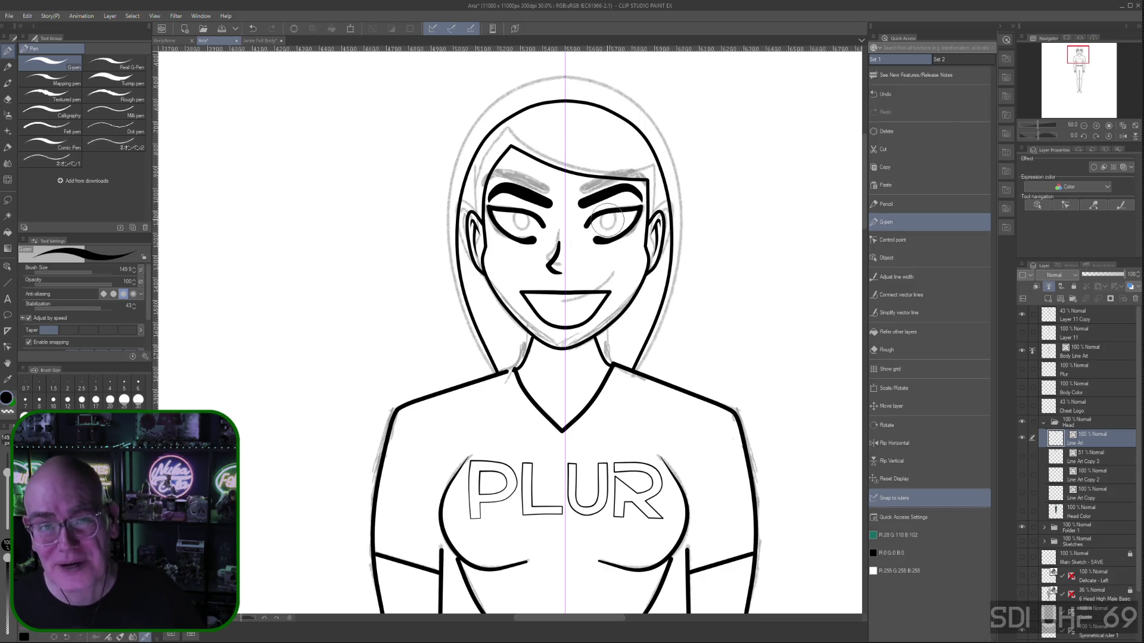
Draw the right eye's pupil as an ellipse shape, resize and position it, then commit
mouse_move(603, 217)
mouse_down()
mouse_move(617, 225)
mouse_move(614, 210)
mouse_move(608, 222)
mouse_up()
key(ctrl+z)
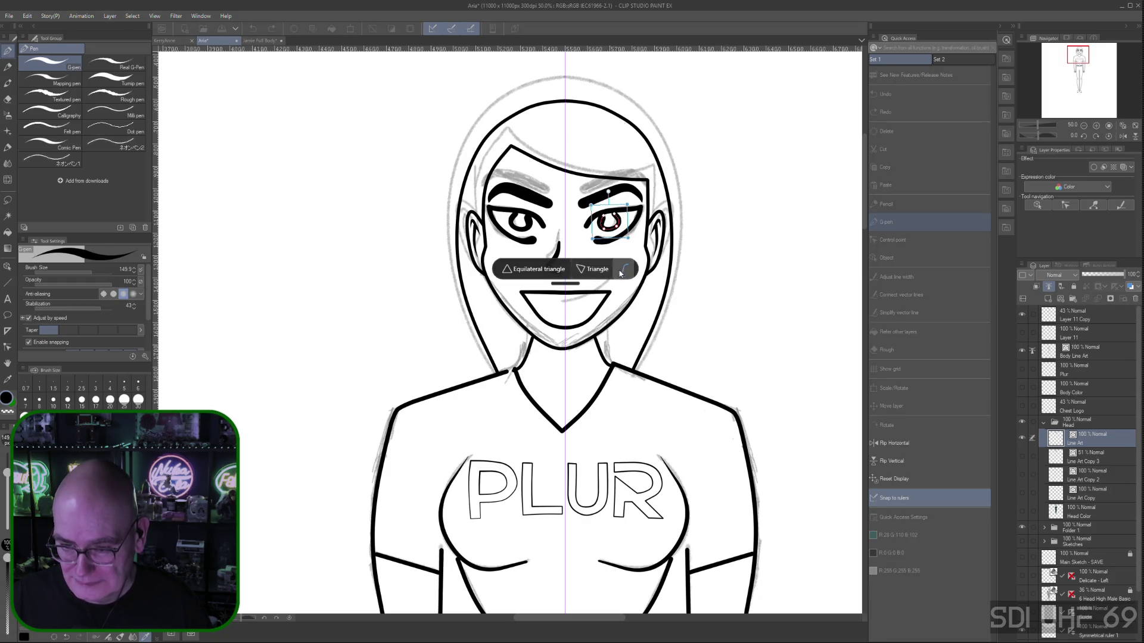
click(623, 269)
click(643, 192)
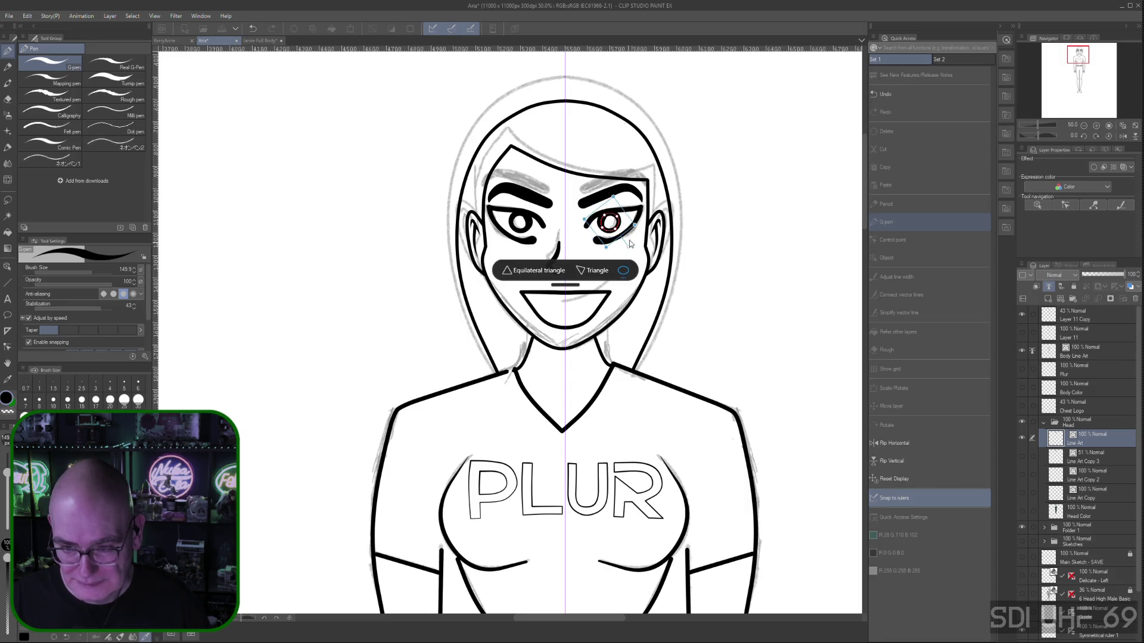
drag(616, 229, 614, 231)
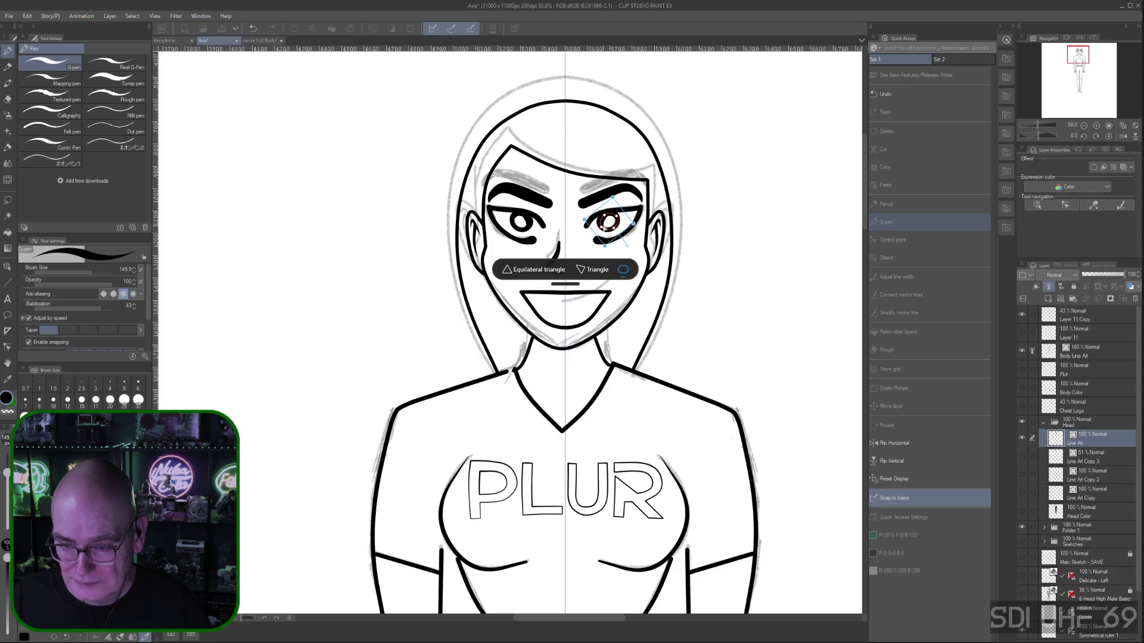
drag(603, 229, 609, 223)
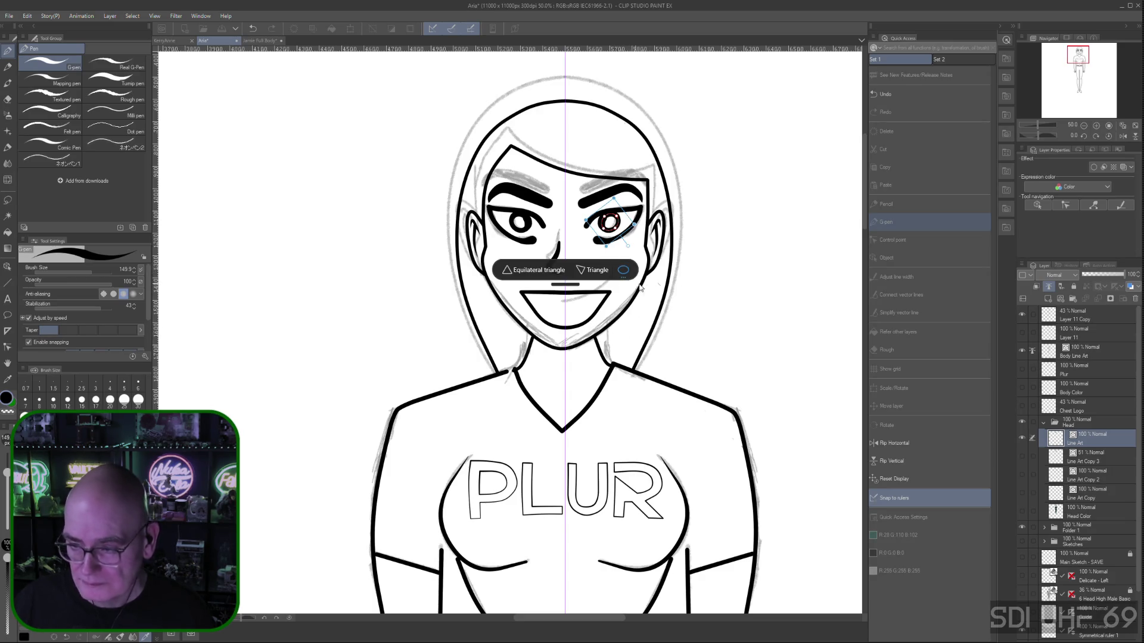
key(Return)
click(1104, 421)
click(1088, 439)
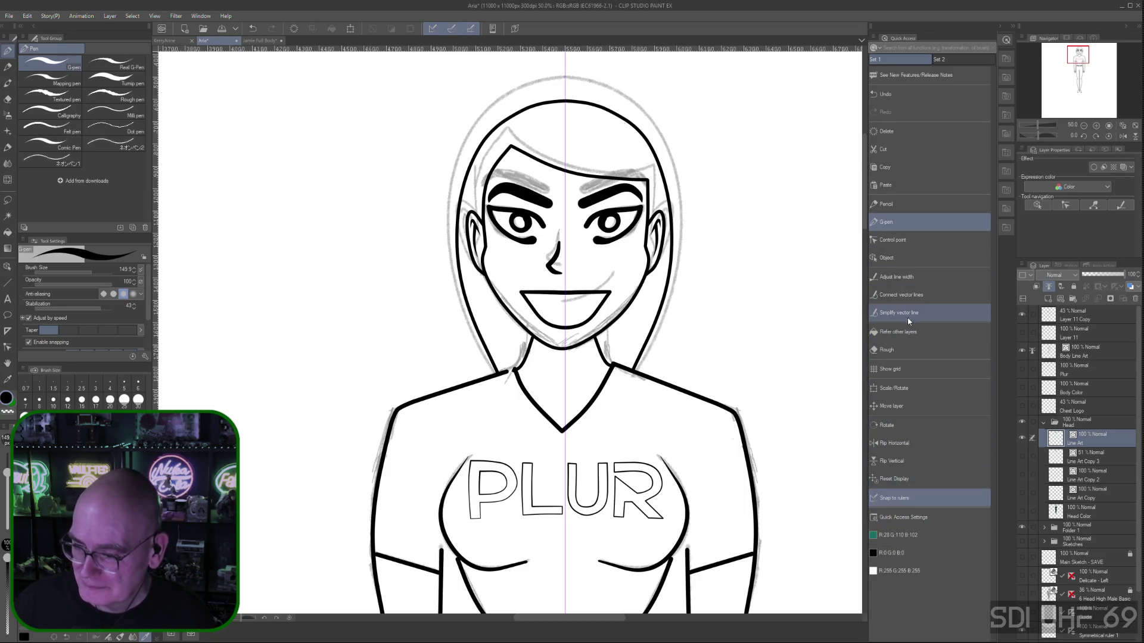
Delete the open grin's top line and curve by removing their control points
click(910, 241)
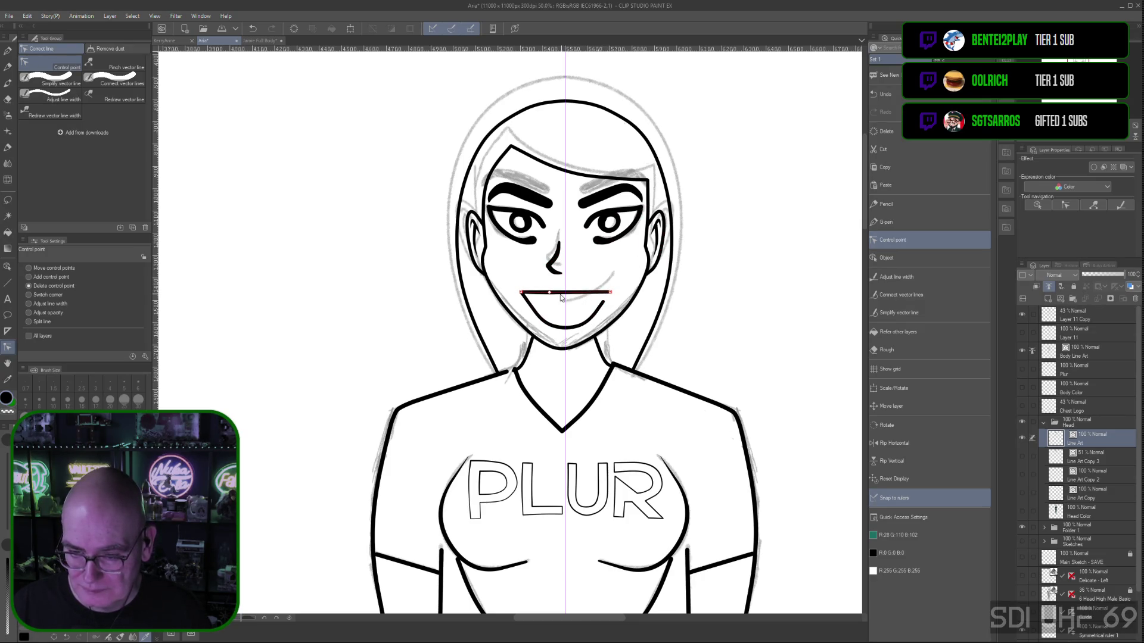
click(519, 292)
click(524, 302)
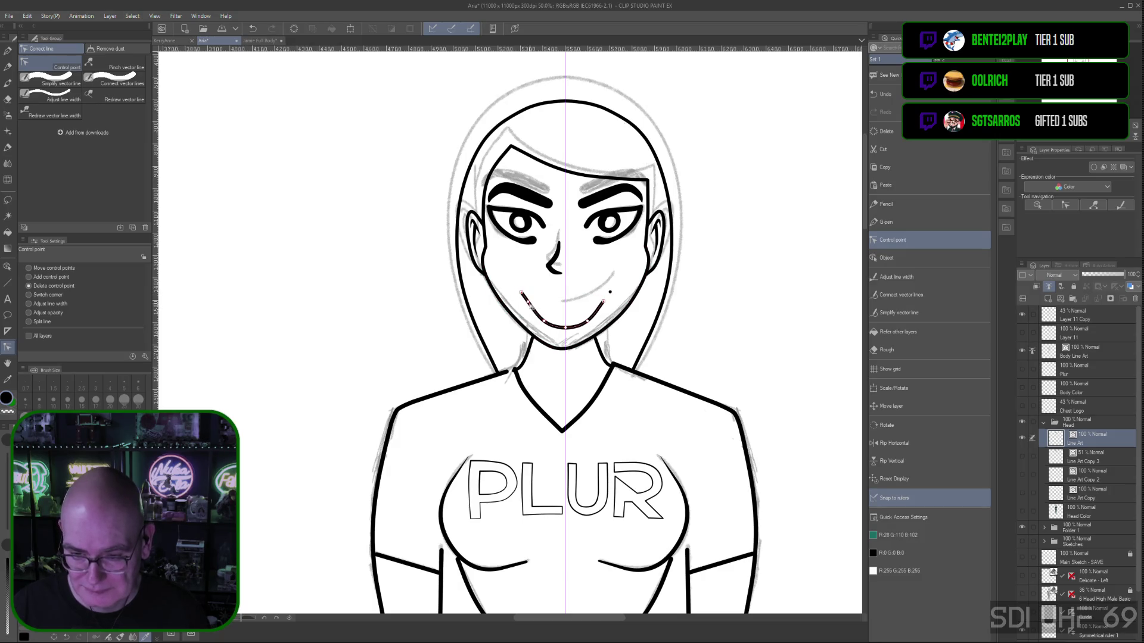
click(605, 301)
click(602, 310)
click(588, 322)
click(564, 328)
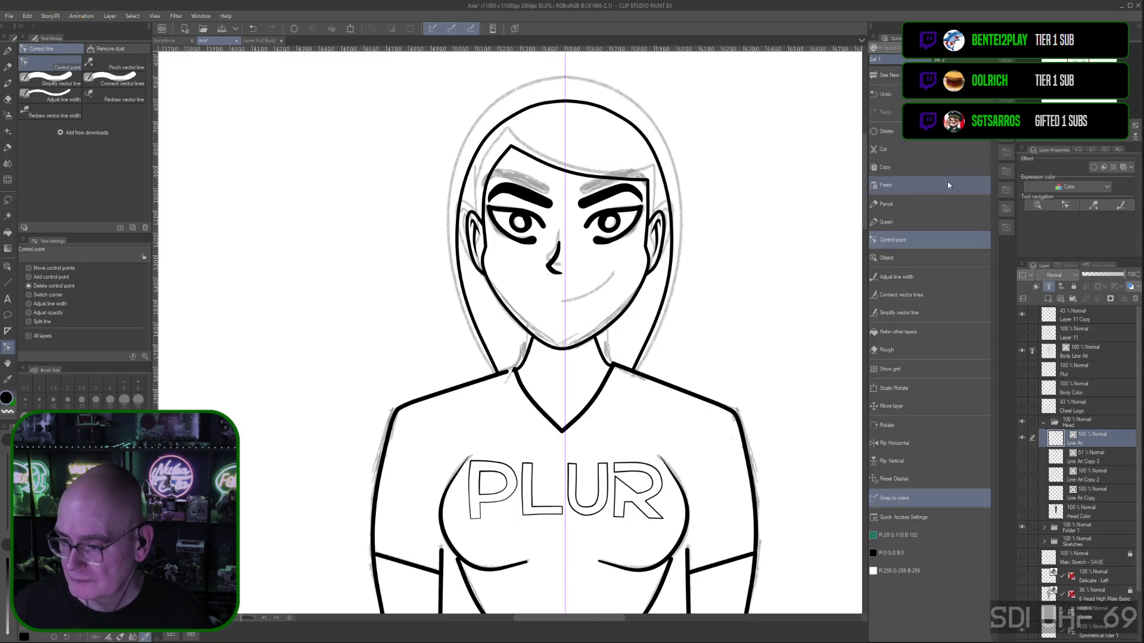
click(880, 221)
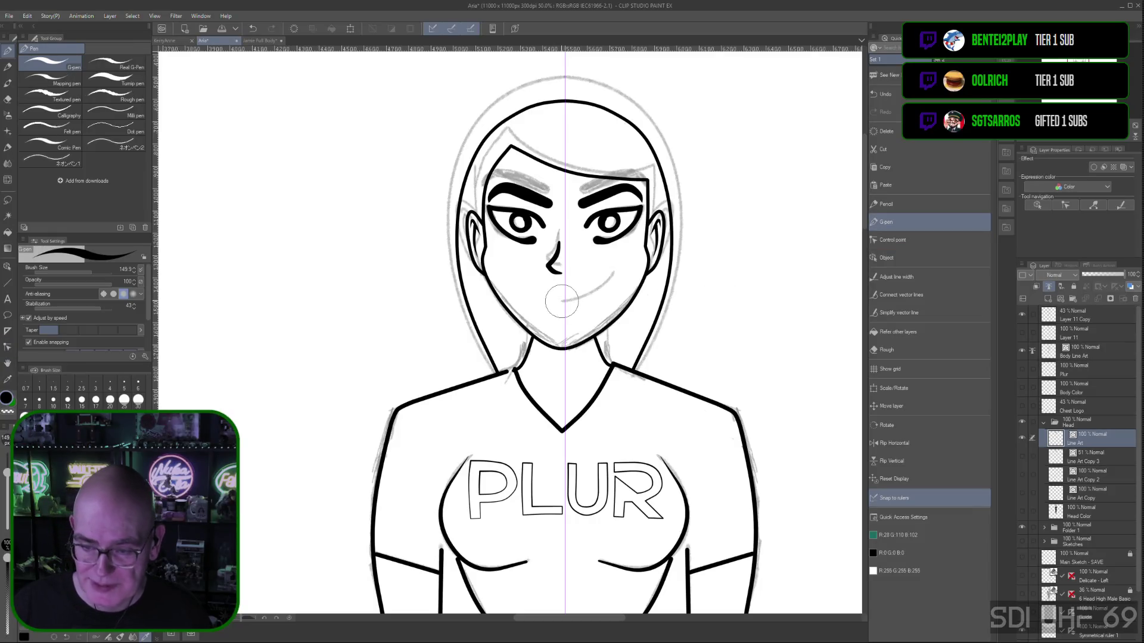
With symmetry off, ink a thick smirk mouth stroke, bend it into a curve, and save
drag(562, 302, 561, 303)
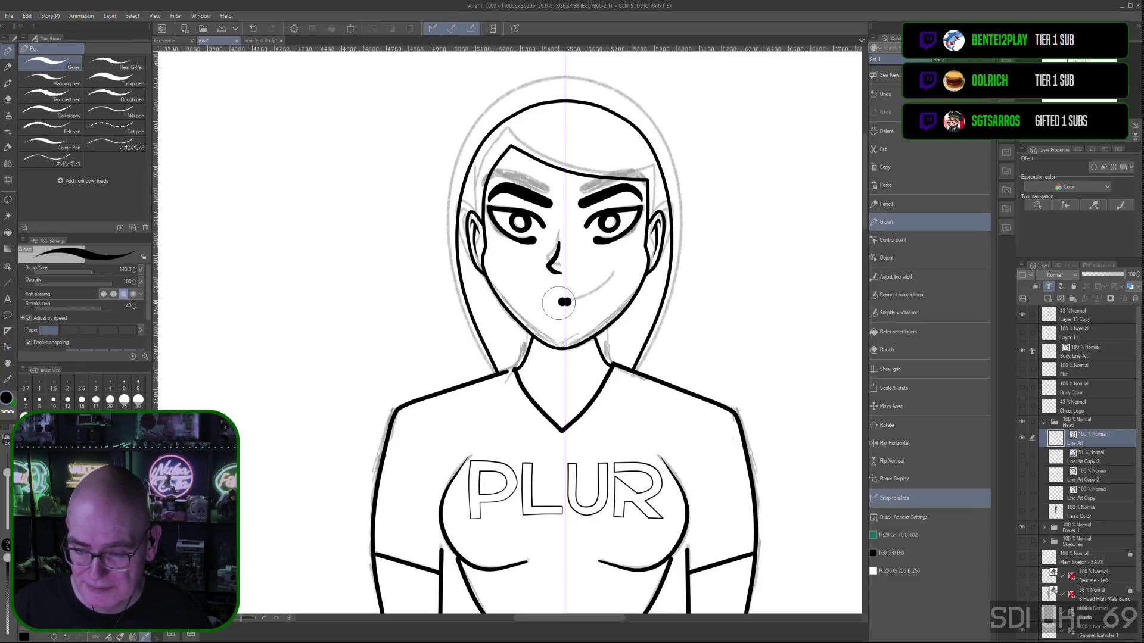
click(1023, 636)
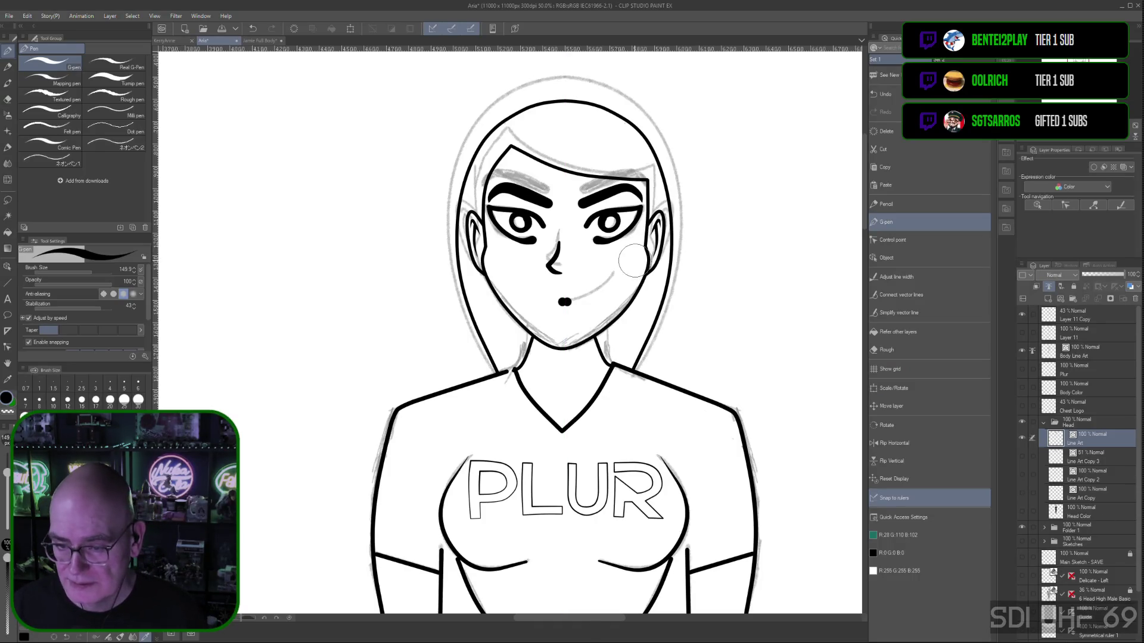
key(ctrl+z)
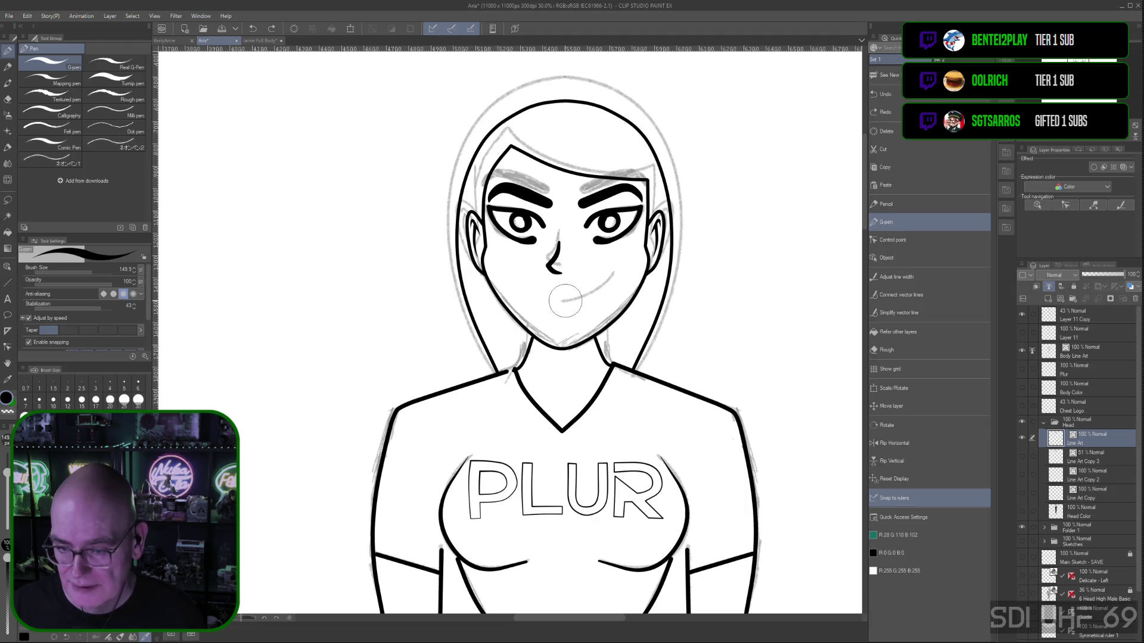
drag(559, 304, 617, 274)
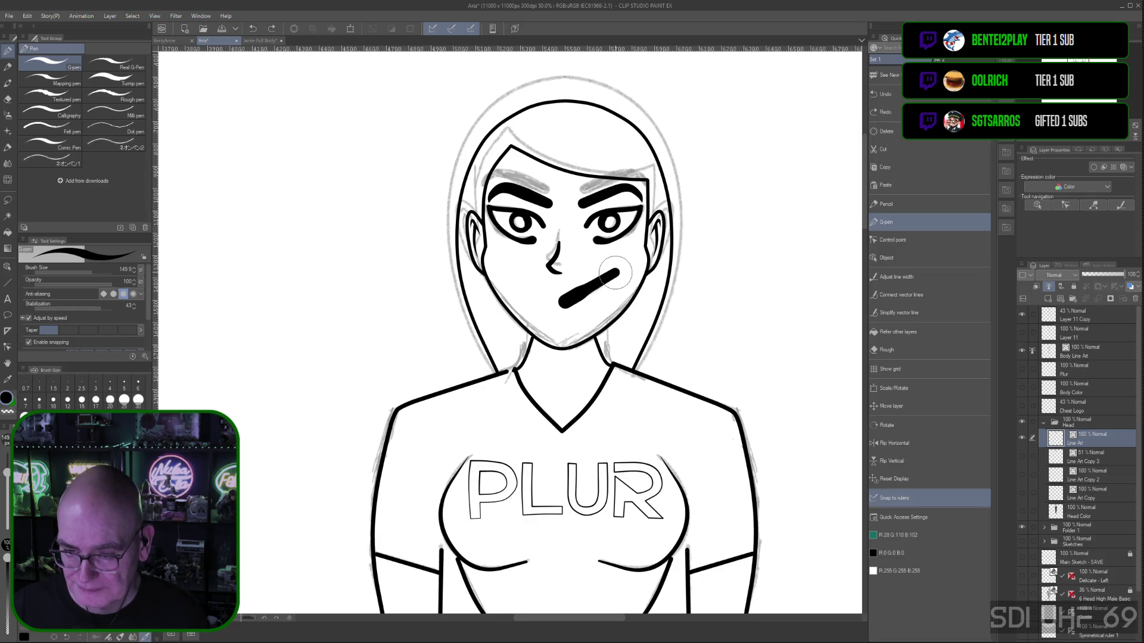
click(590, 349)
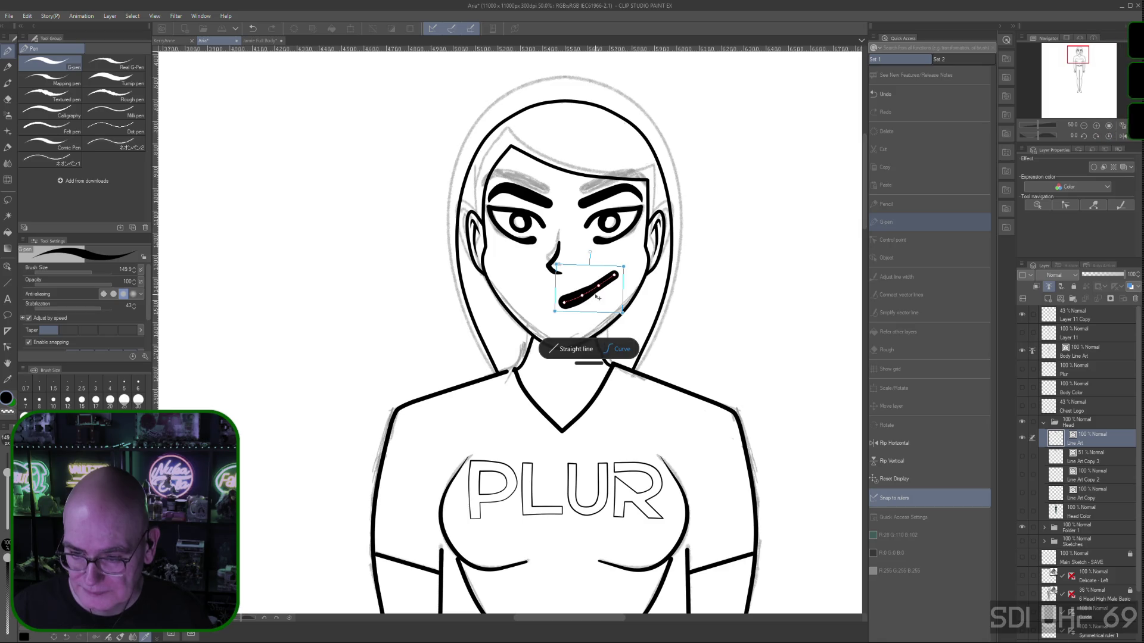
mouse_move(601, 284)
mouse_down()
mouse_move(583, 298)
mouse_move(602, 289)
mouse_up()
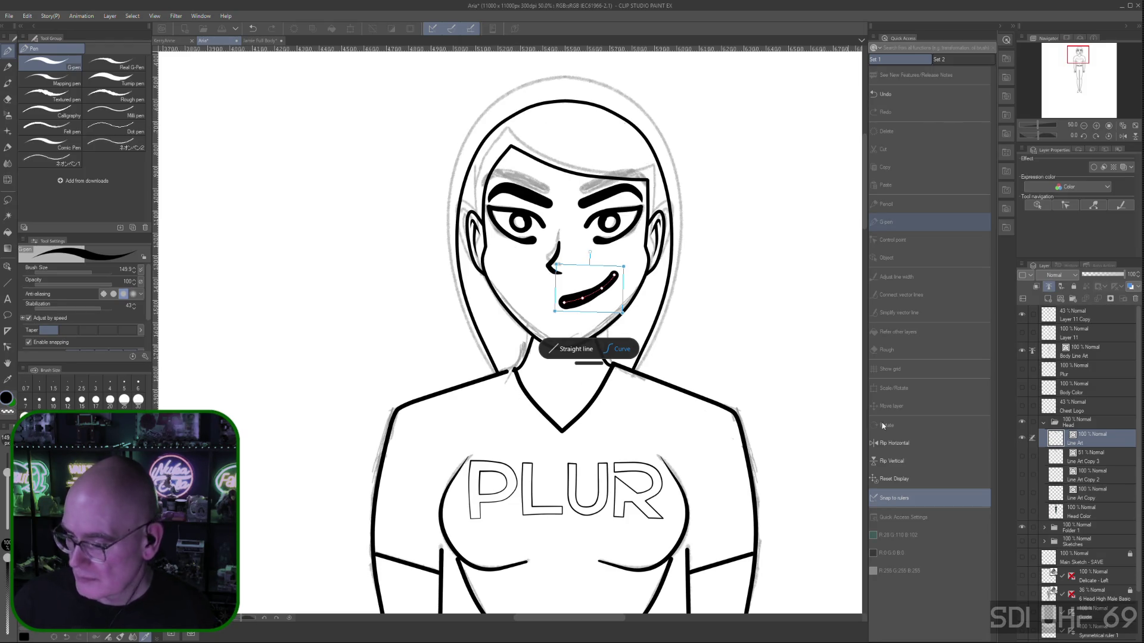
key(ctrl+s)
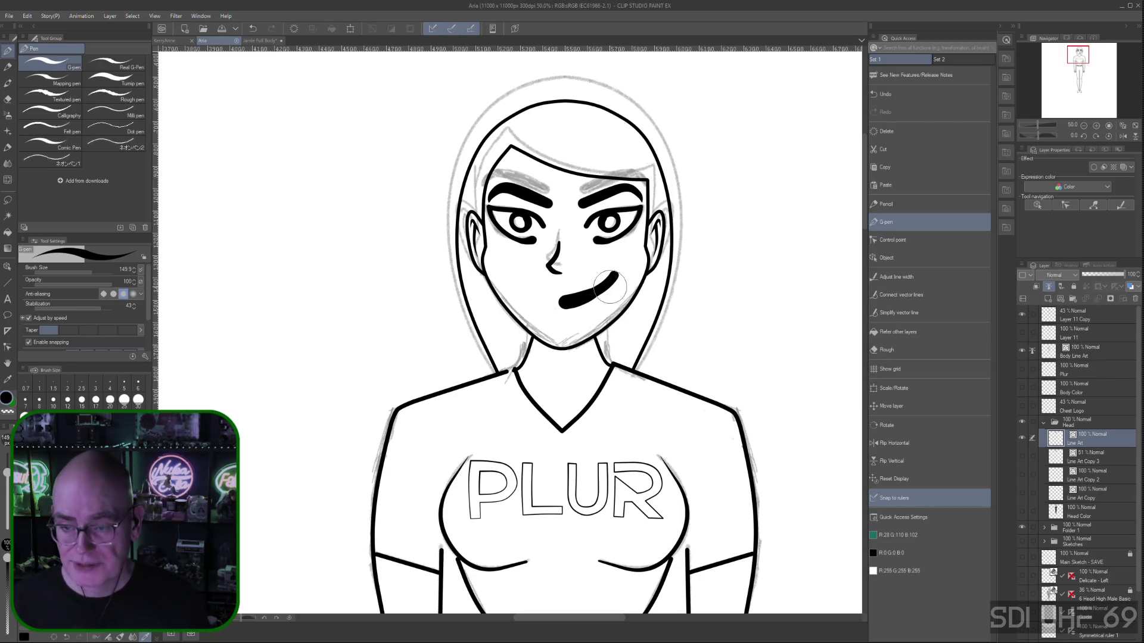
Draw and undo a stray mark under the right eye
drag(595, 239, 618, 243)
key(ctrl+z)
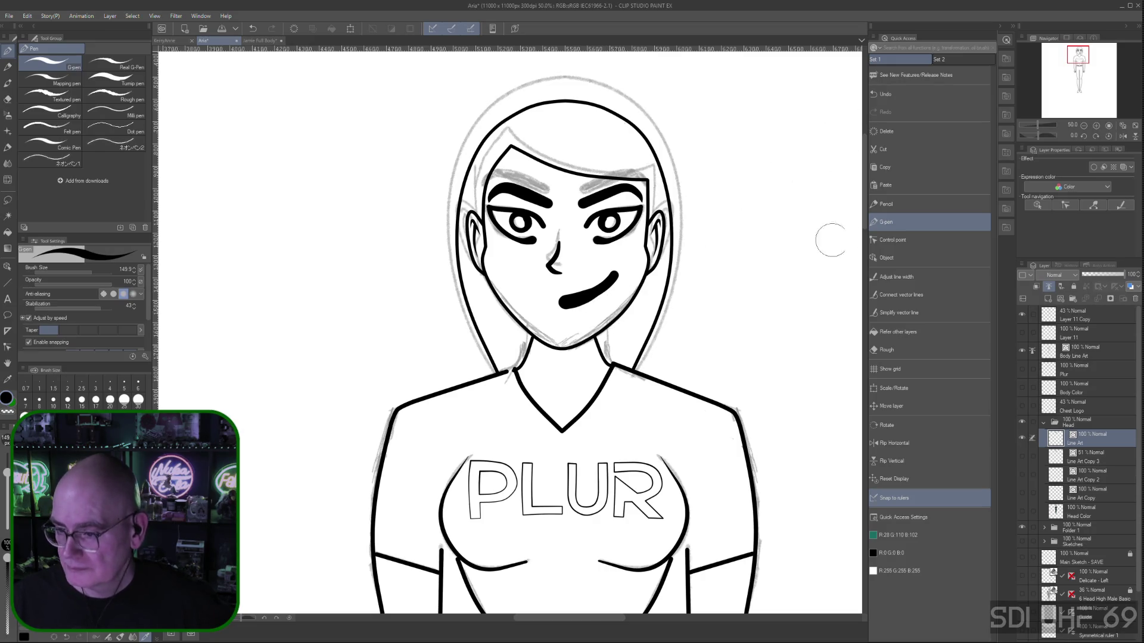
click(892, 239)
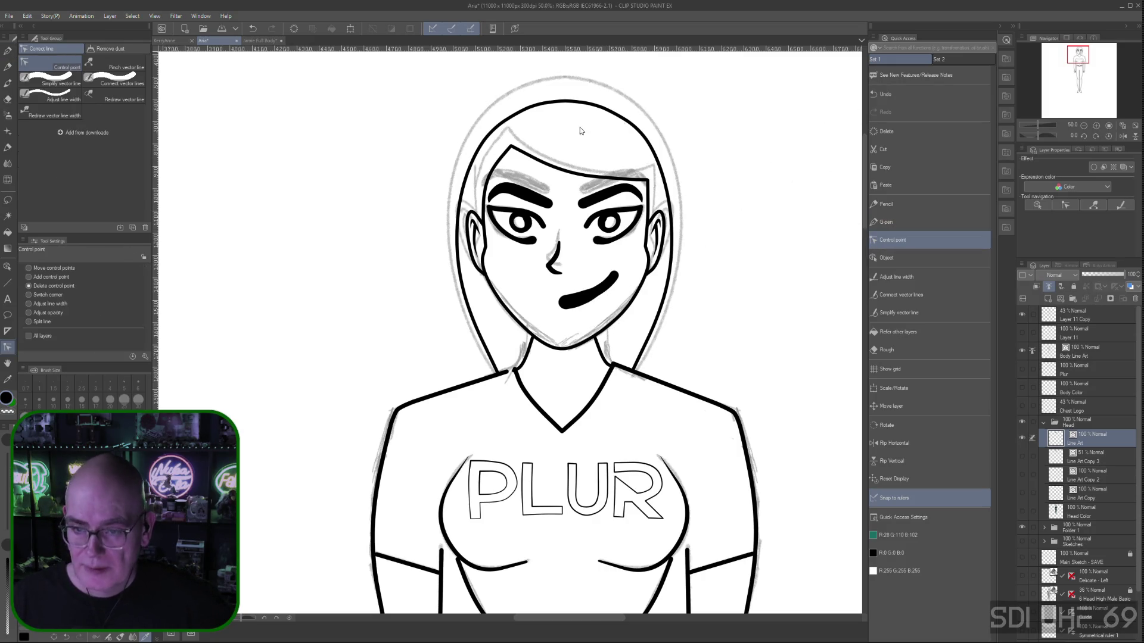
Move the bangs line's control points, lifting its peak slightly and pulling its right end down
click(511, 146)
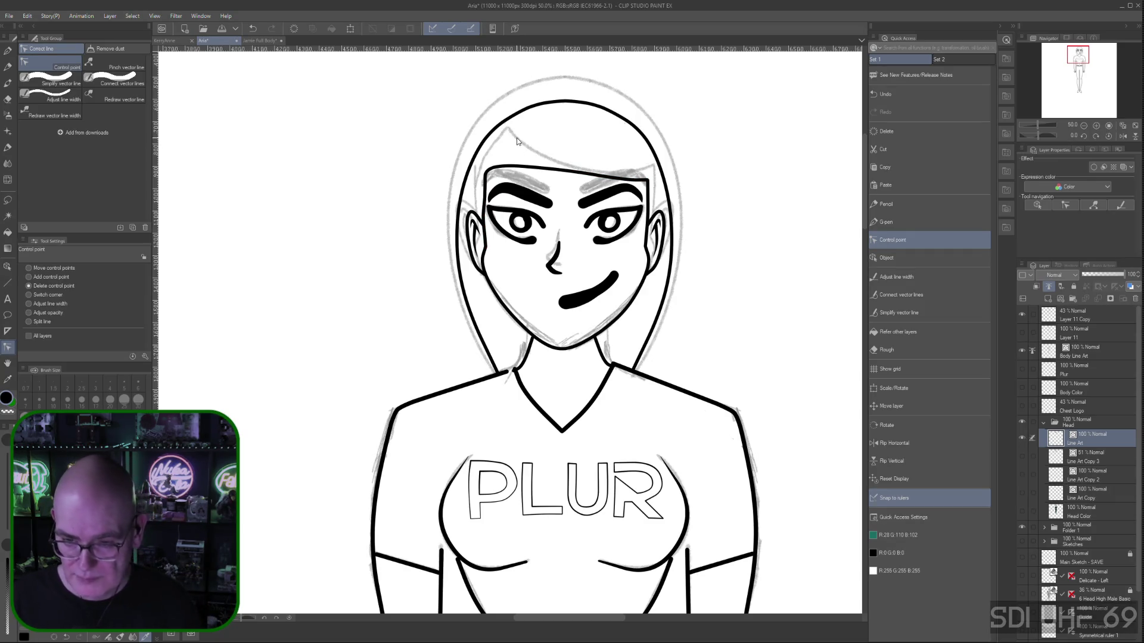
key(ctrl+z)
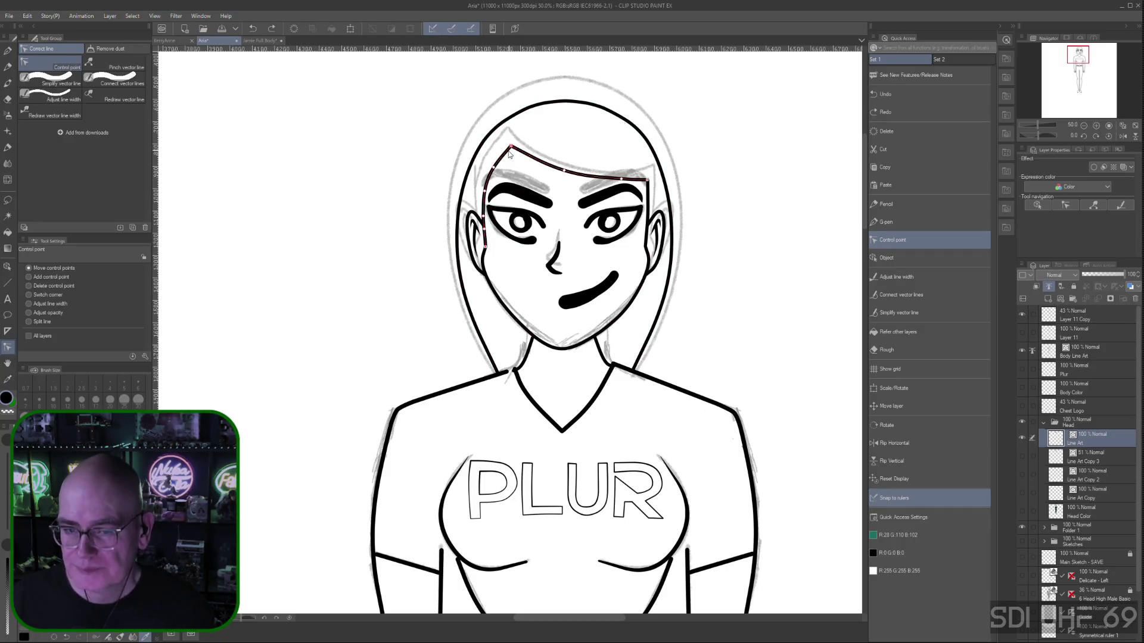
drag(510, 147, 512, 144)
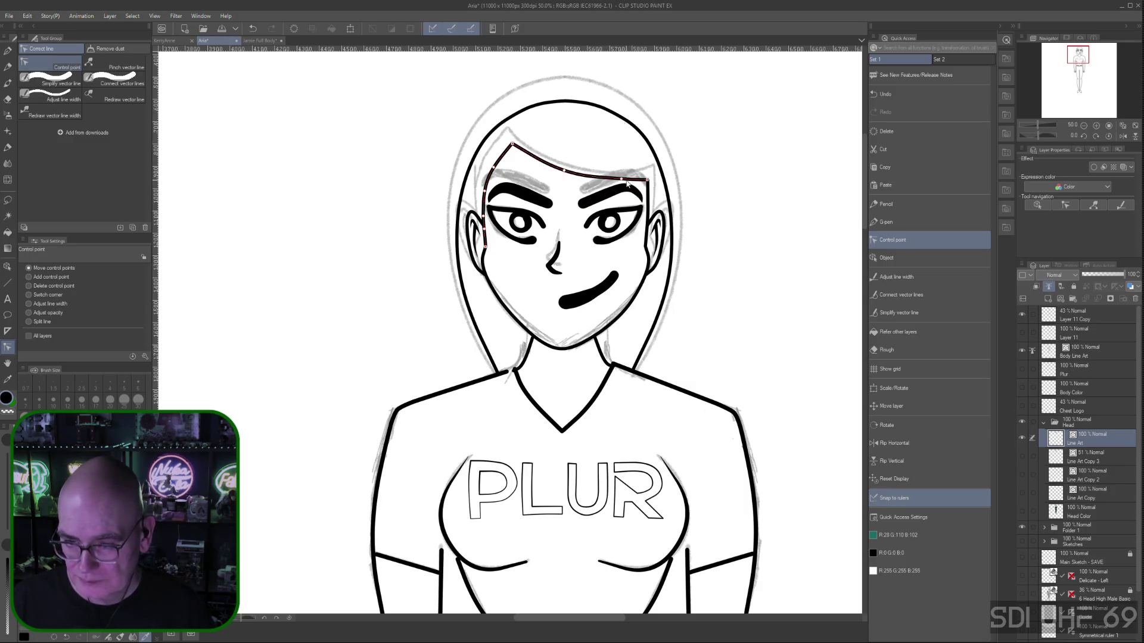
drag(623, 179, 567, 175)
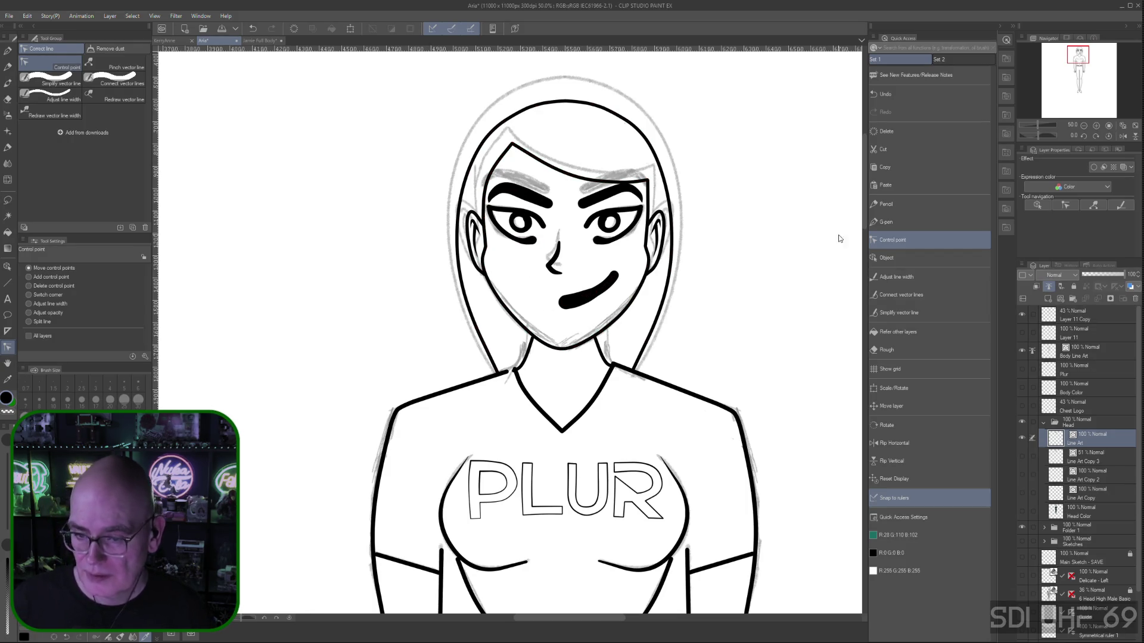
mouse_move(865, 212)
mouse_down()
mouse_move(878, 400)
mouse_move(872, 206)
mouse_up()
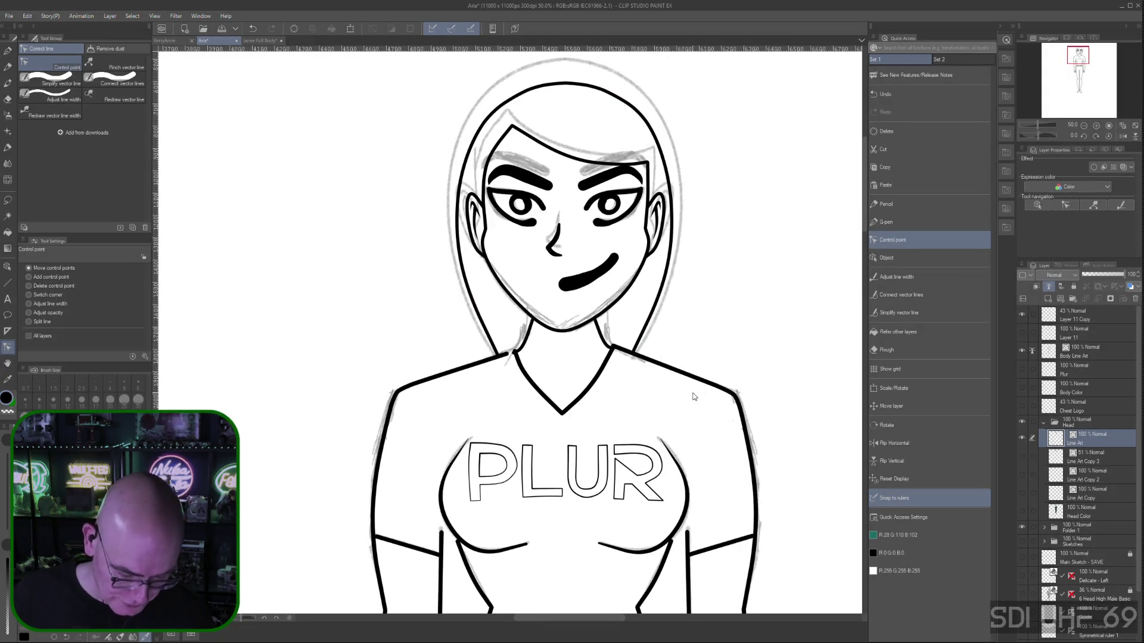
Thin the whole smirk stroke to a fixed width using Adjust line width
scroll(749, 344, down, 3)
drag(730, 429, 694, 304)
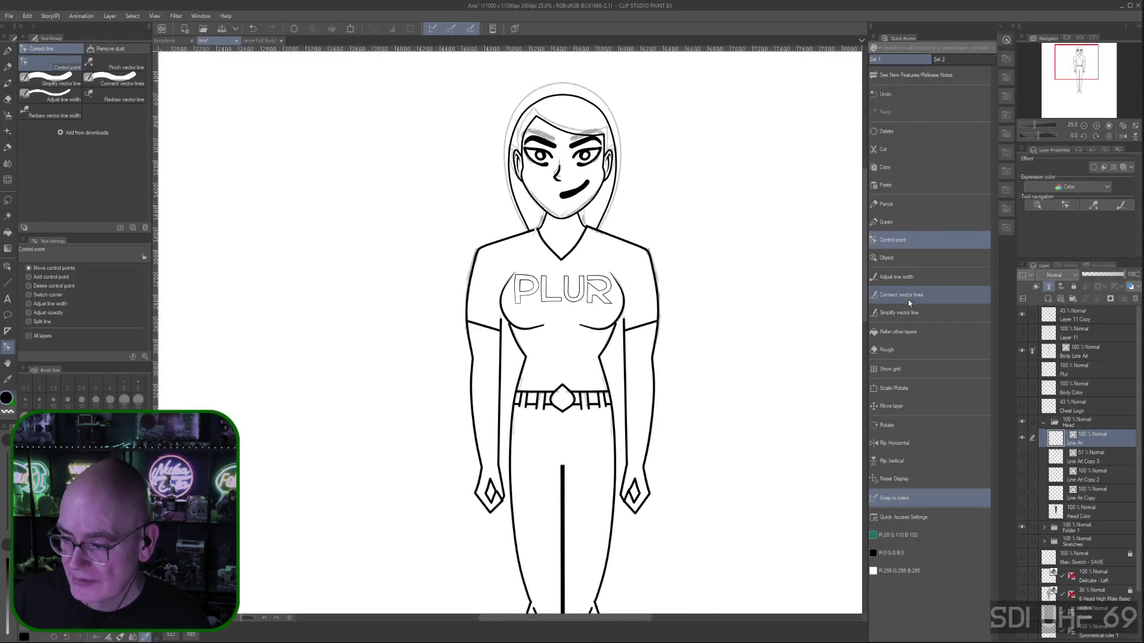
click(915, 278)
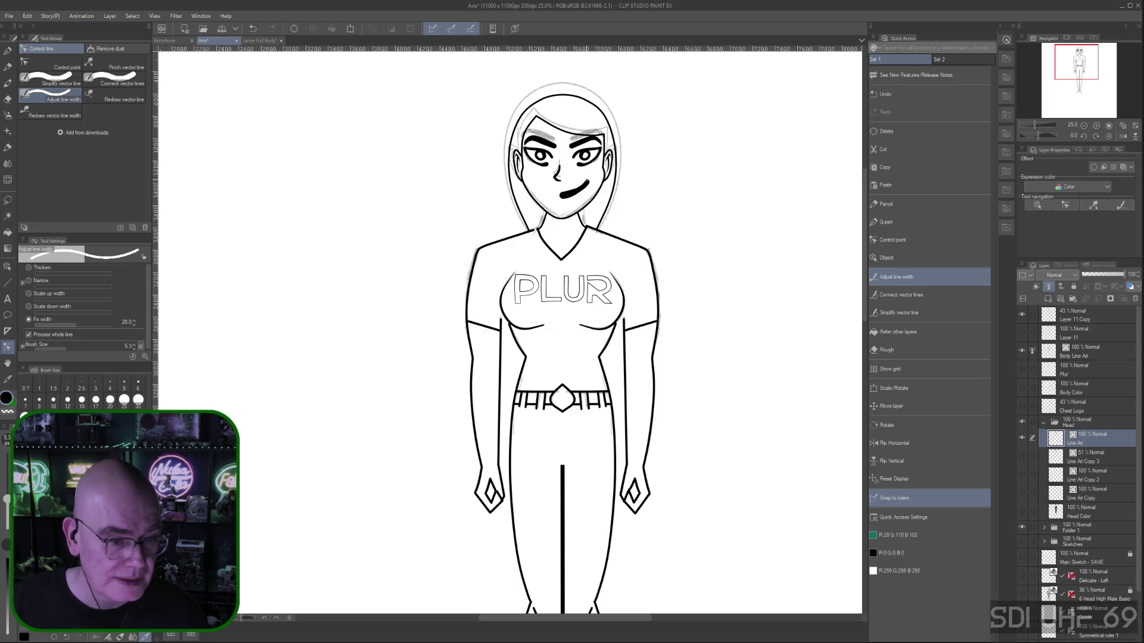
click(573, 193)
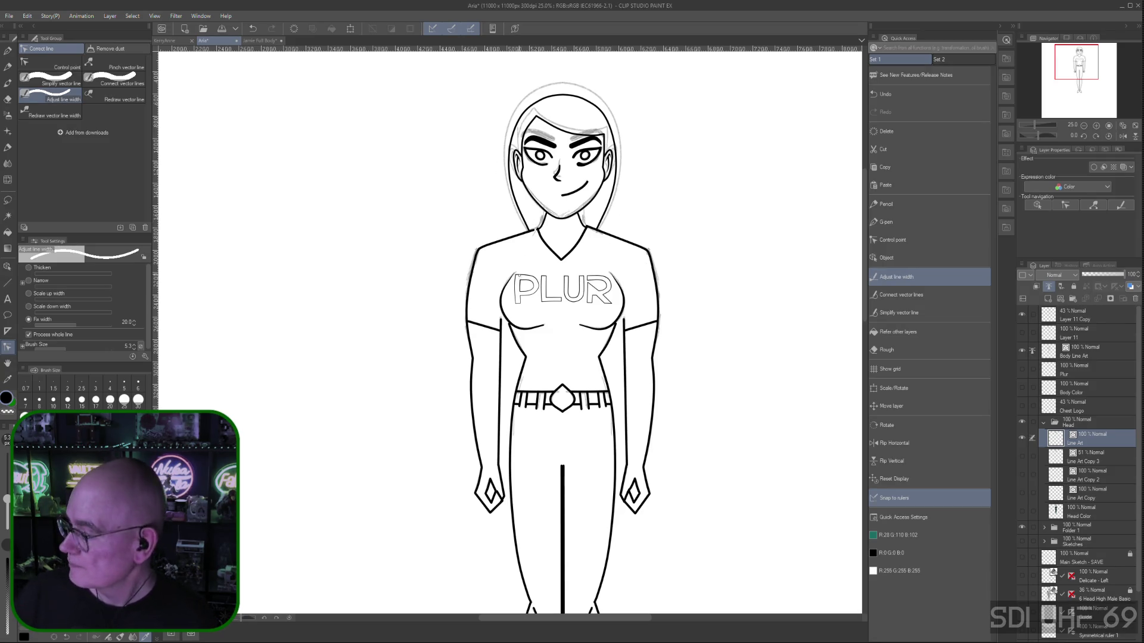
scroll(526, 270, up, 2)
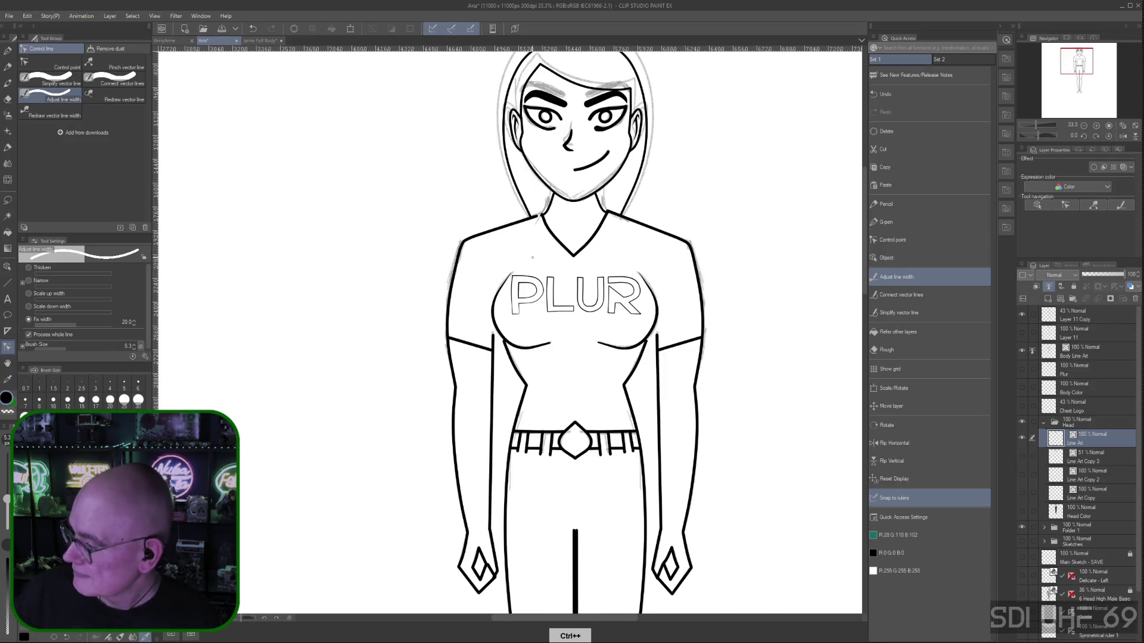
mouse_move(709, 174)
mouse_down()
mouse_move(674, 235)
mouse_move(685, 322)
mouse_move(666, 249)
mouse_up()
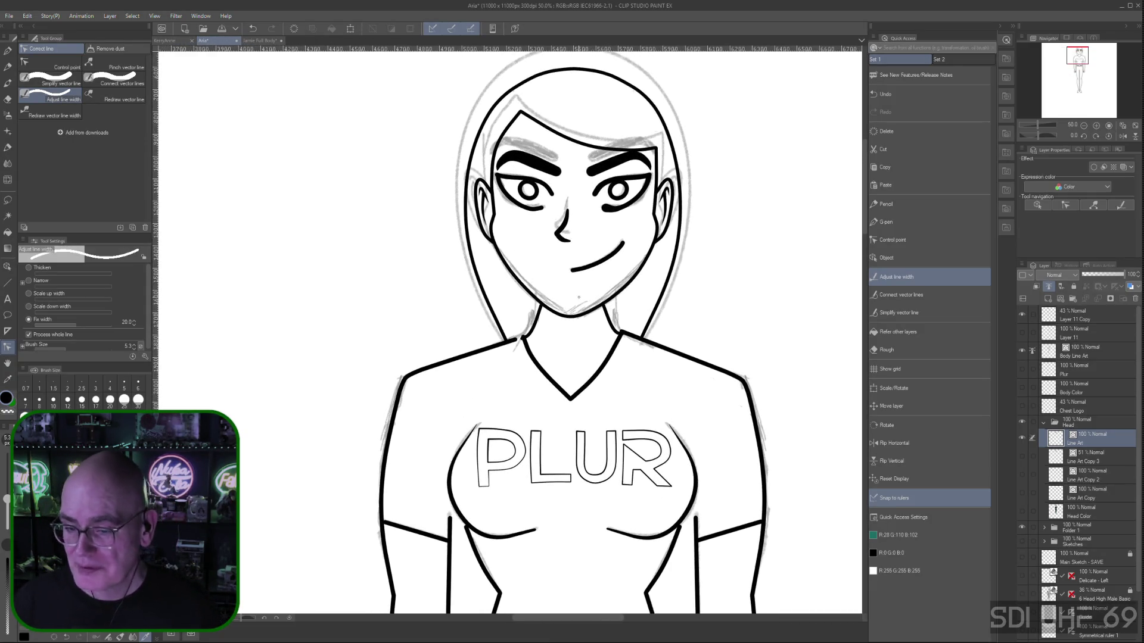
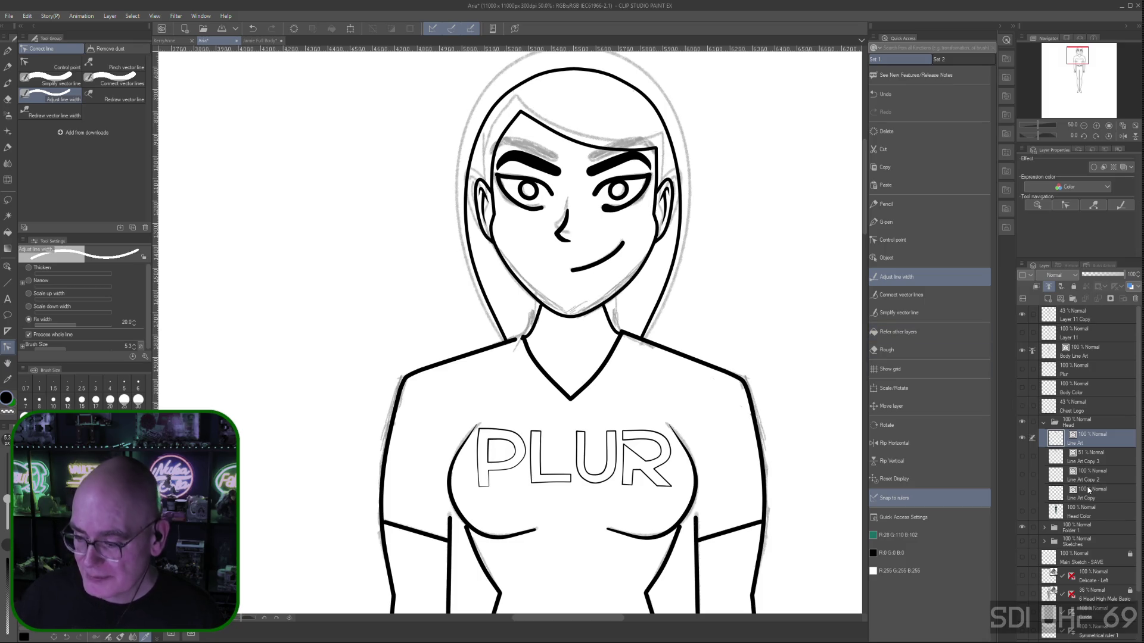
Turn on the vertical symmetry ruler and even out the right upper eyelid's line width
scroll(1066, 507, down, 3)
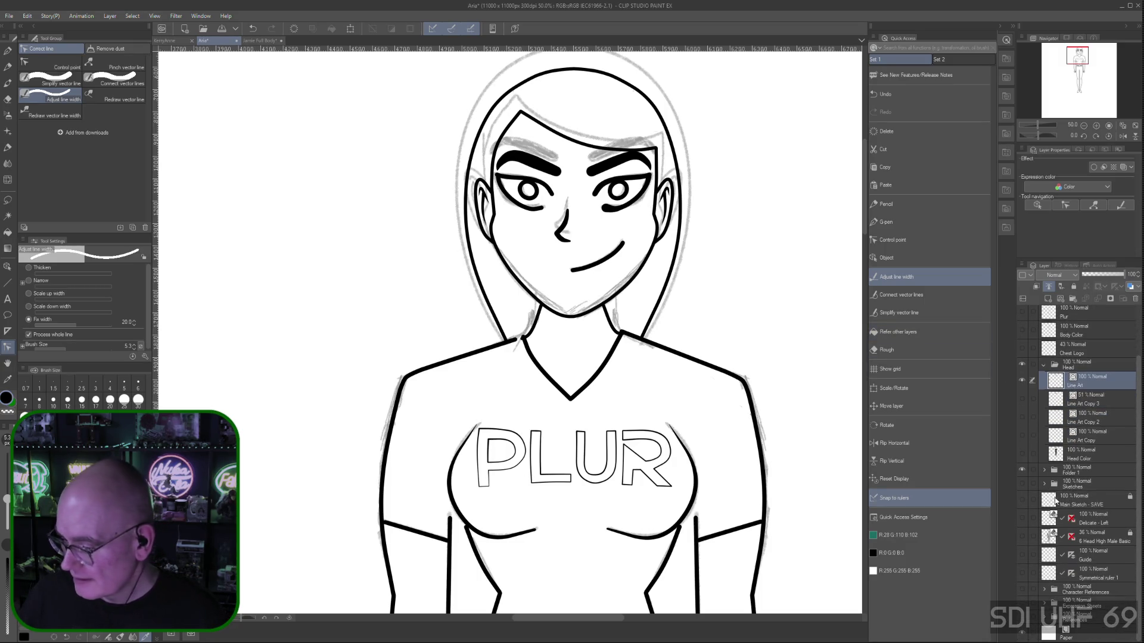
click(1022, 572)
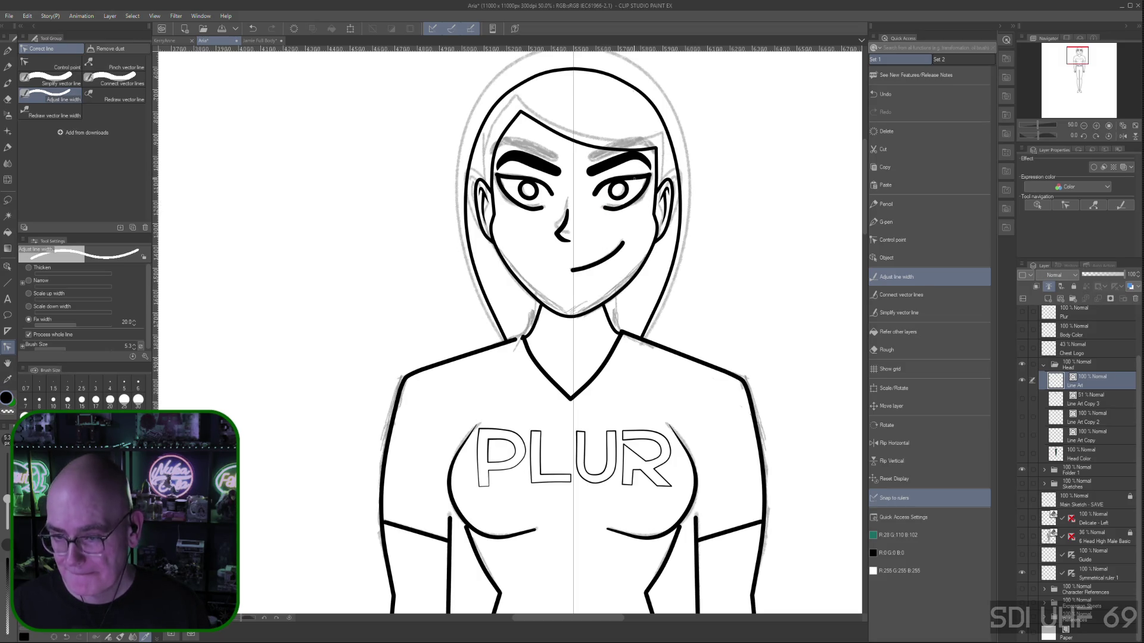
click(636, 178)
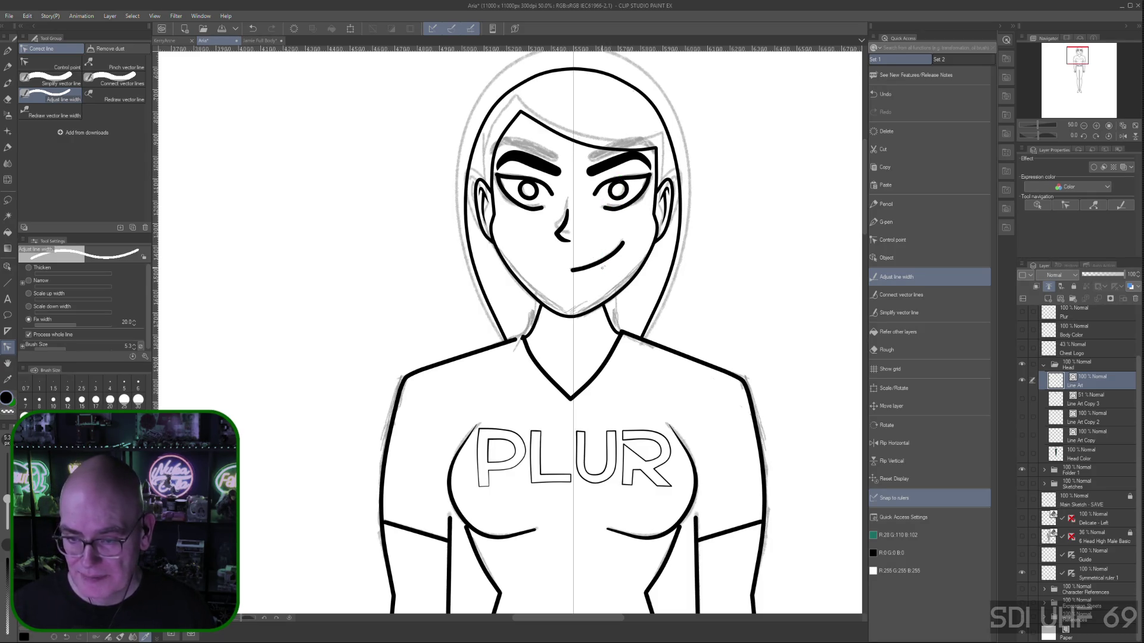
Make the nose line bold and hide the grey Layer 11 Copy sketch
drag(558, 248, 587, 220)
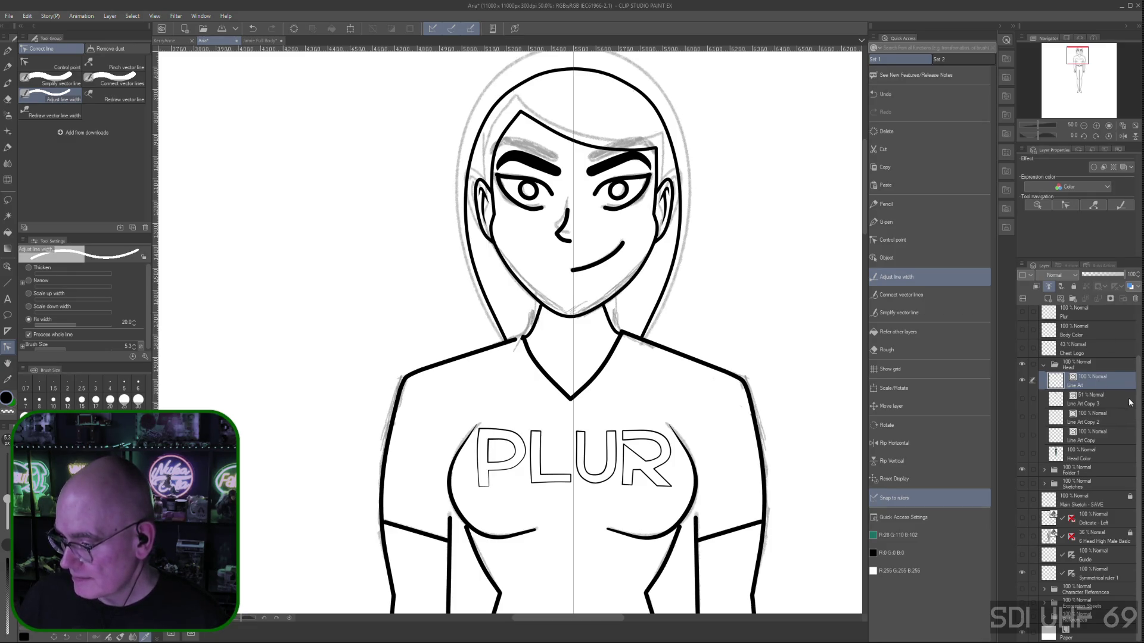
scroll(1139, 406, up, 3)
click(1022, 316)
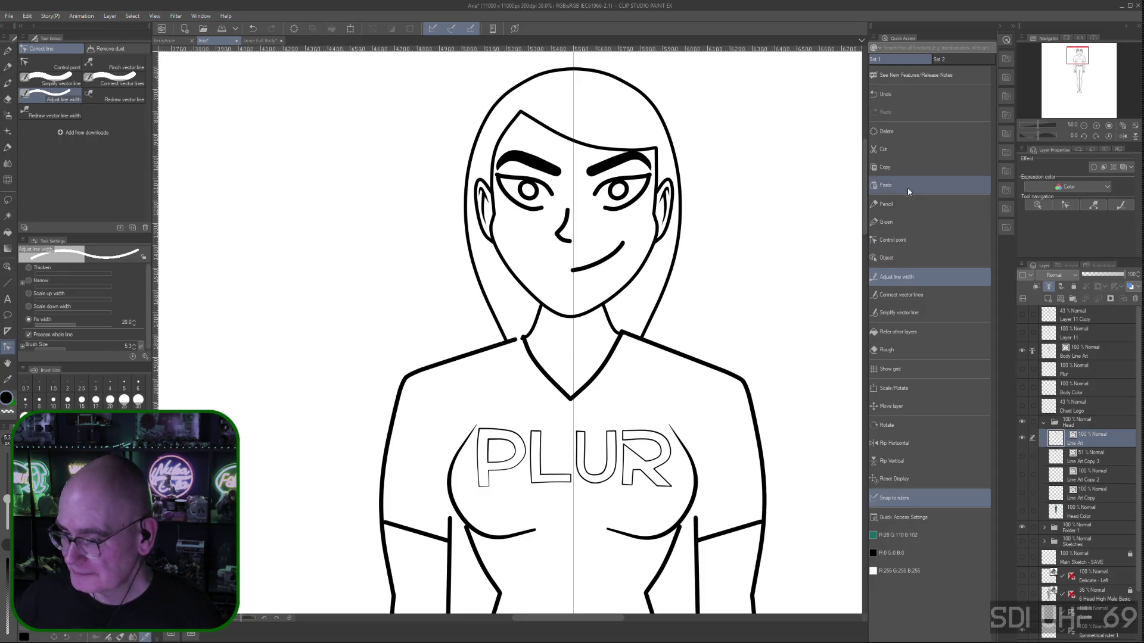
On Body Line Art, drag the left shoulder line's end point onto the neck line
click(893, 239)
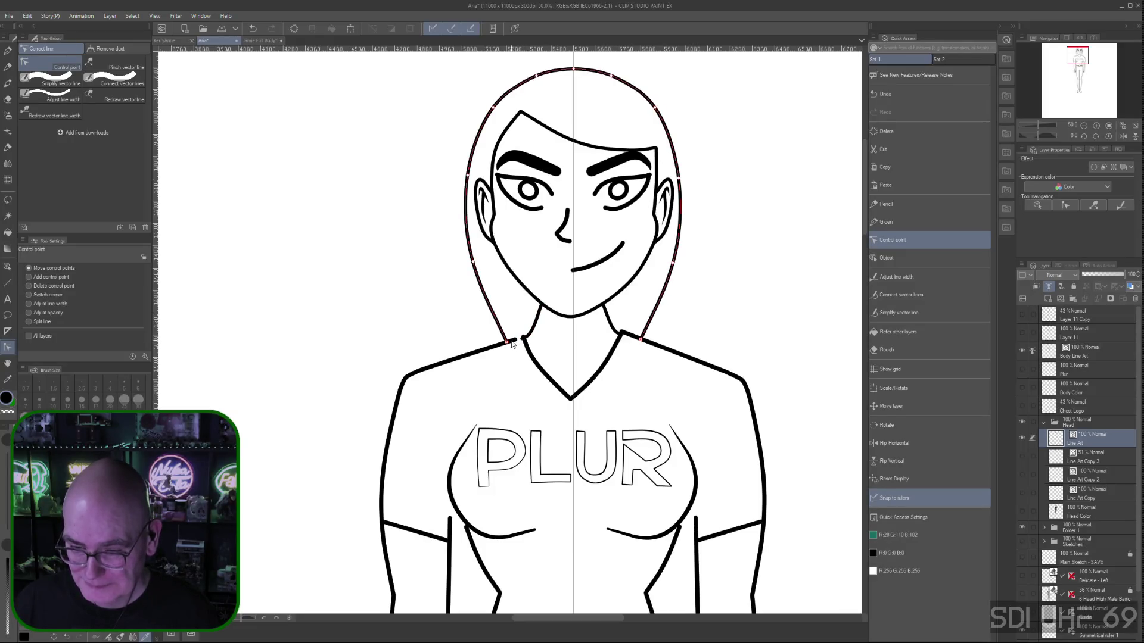
click(1079, 352)
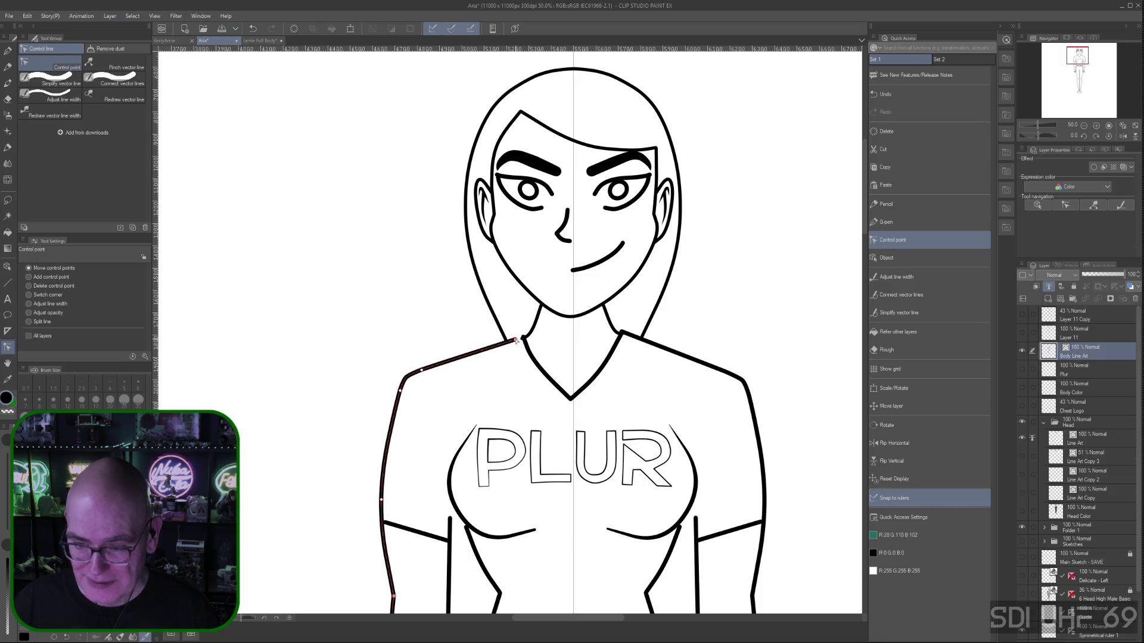
drag(516, 341, 523, 339)
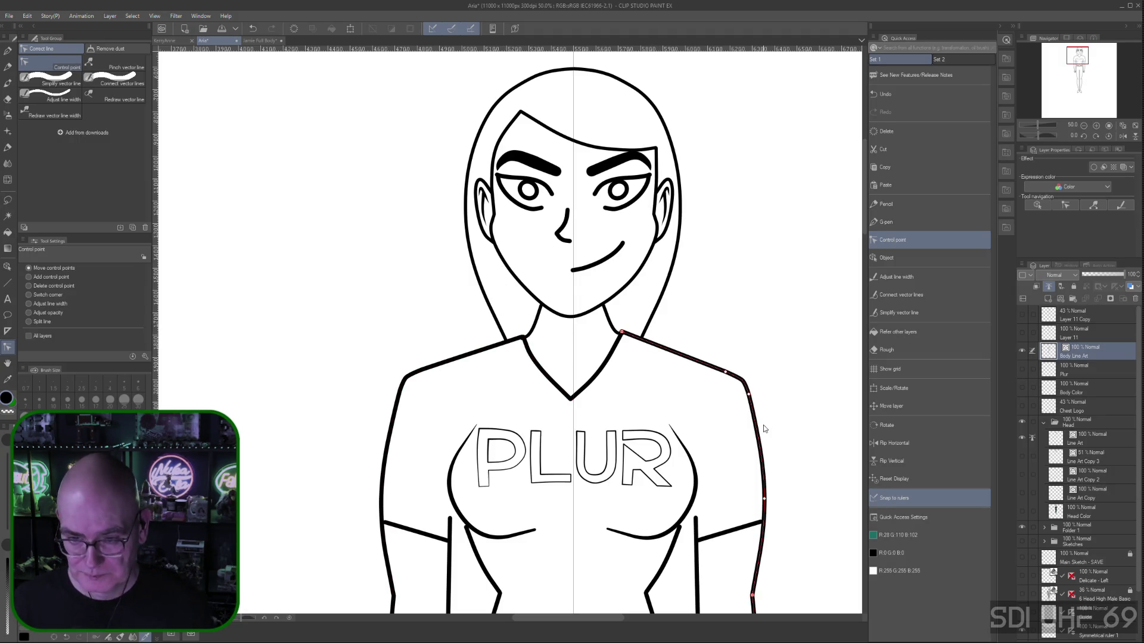
key(ctrl+minus)
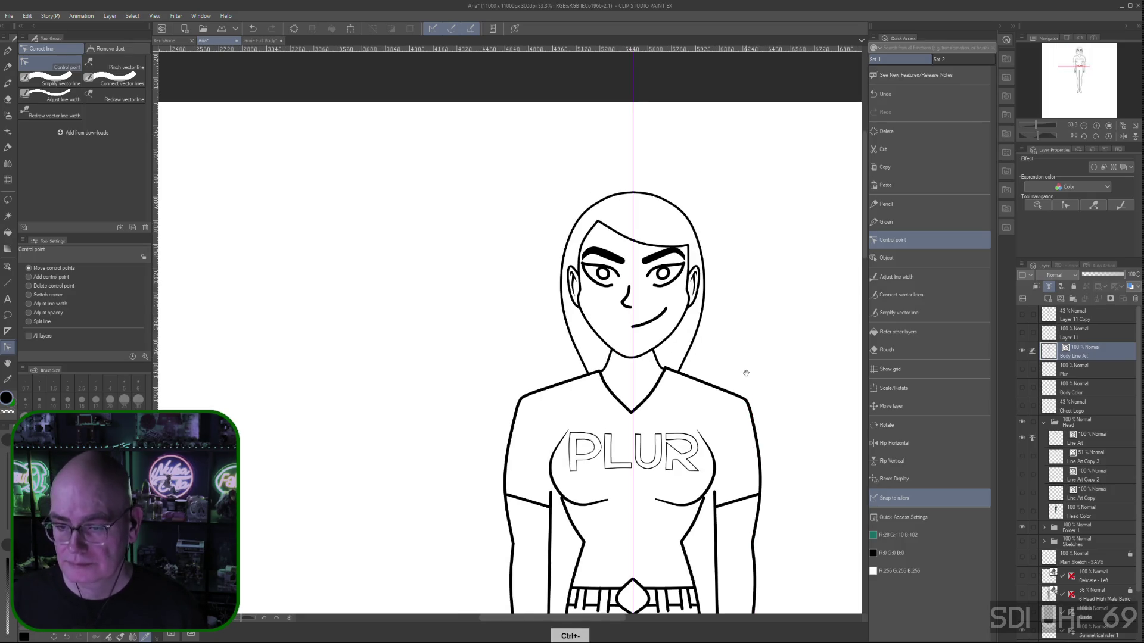
On the head Line Art, select the right eye and eyebrow and shift them slightly down
key(space)
mouse_move(784, 372)
mouse_down()
mouse_move(713, 321)
mouse_move(718, 334)
mouse_up()
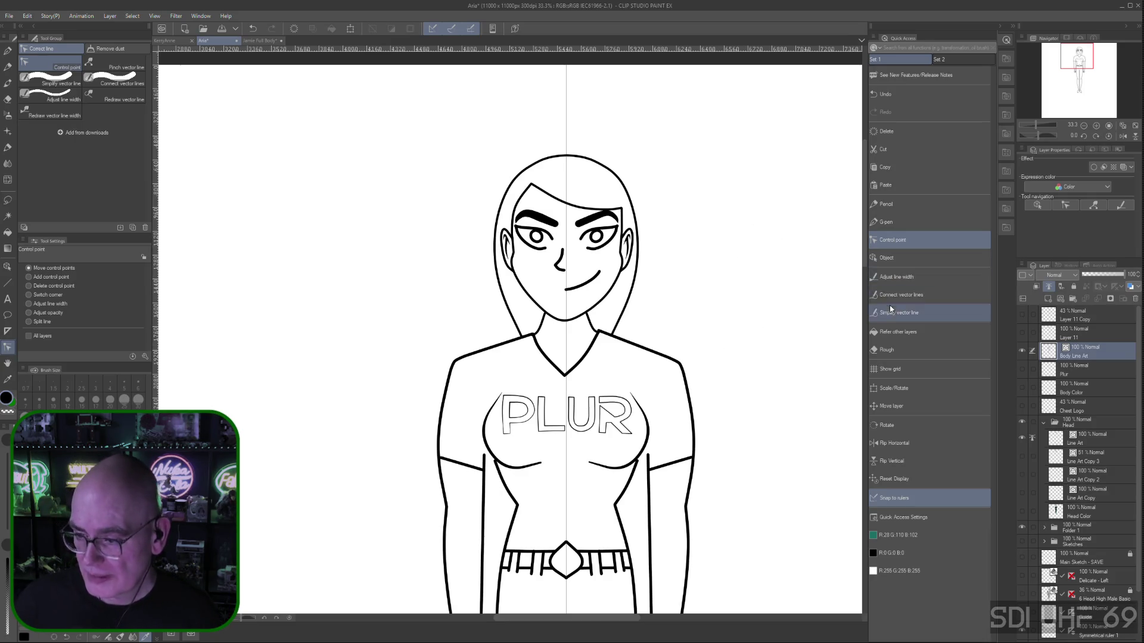
click(894, 257)
click(599, 253)
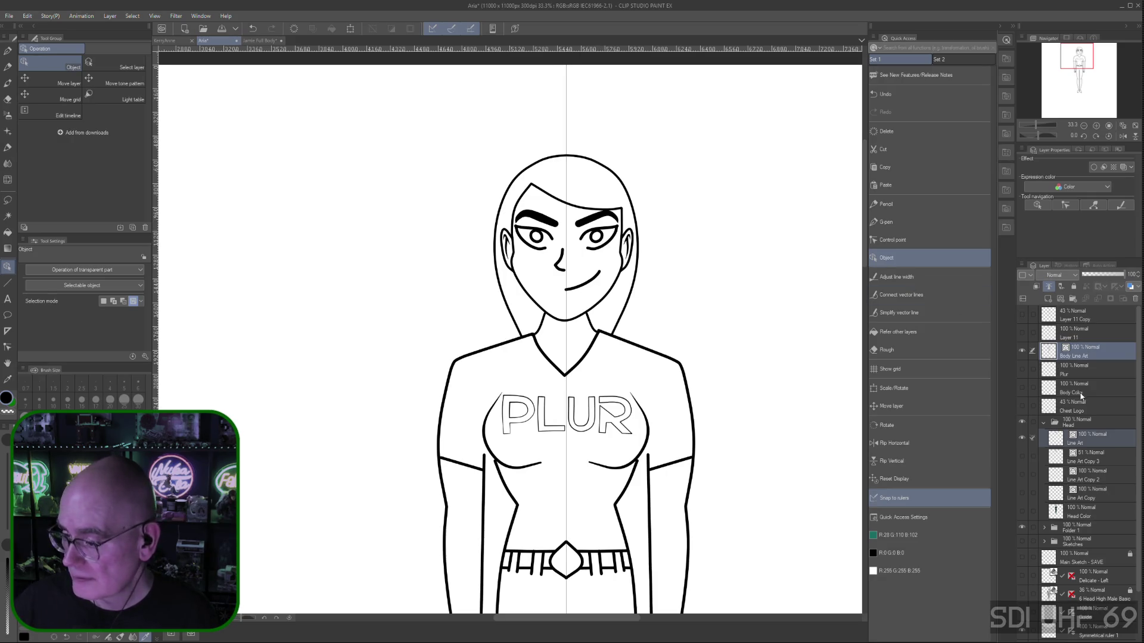
click(1083, 438)
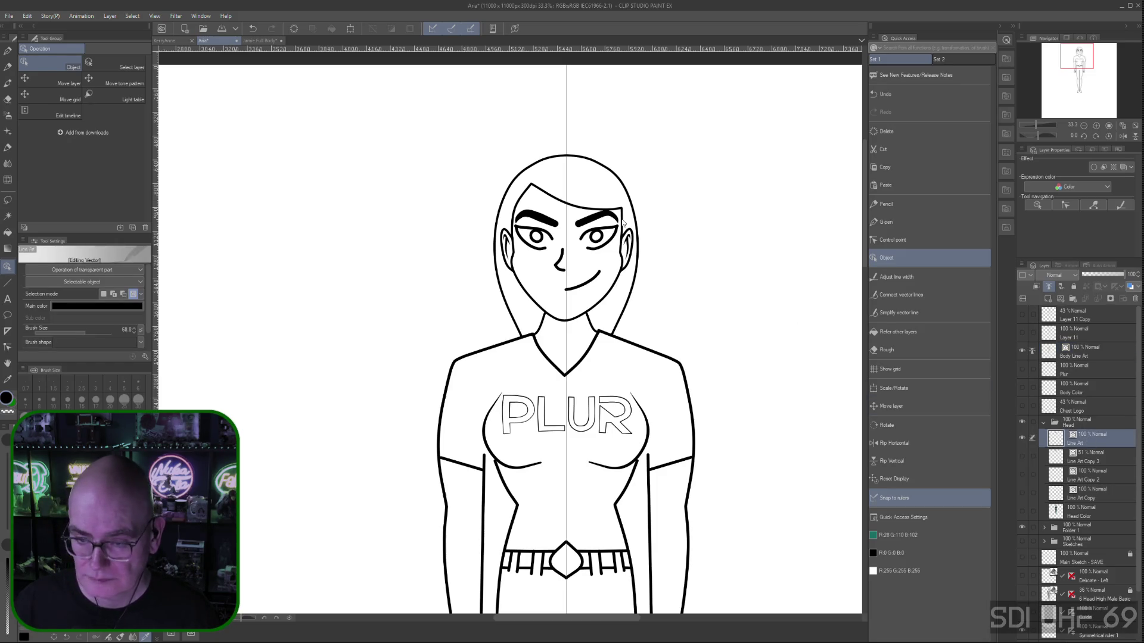
click(597, 244)
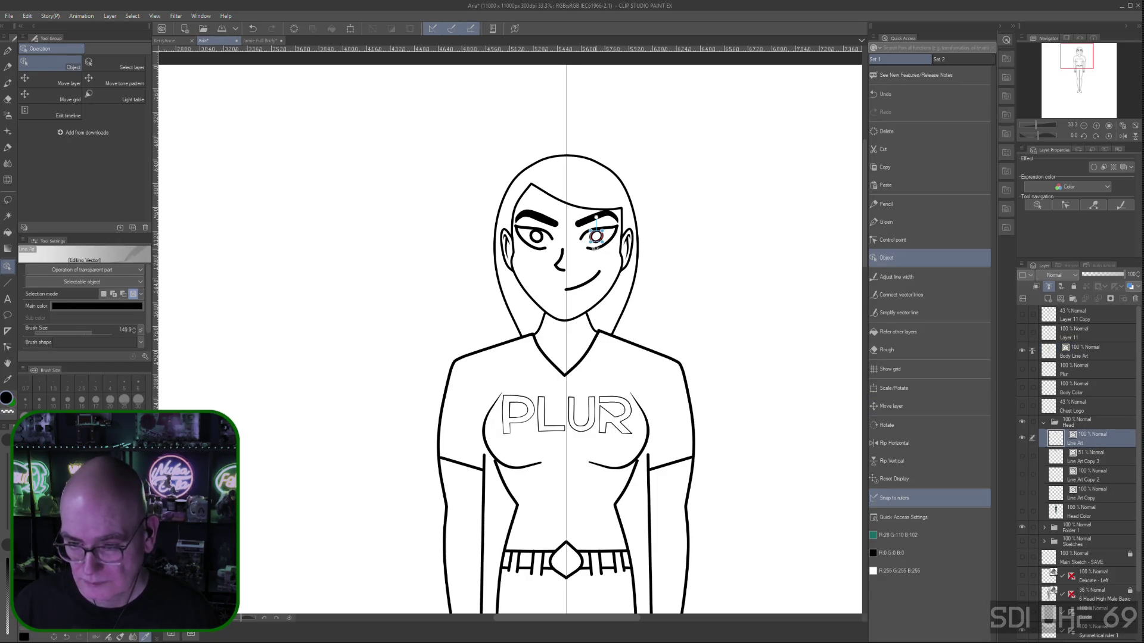
shift+click(538, 252)
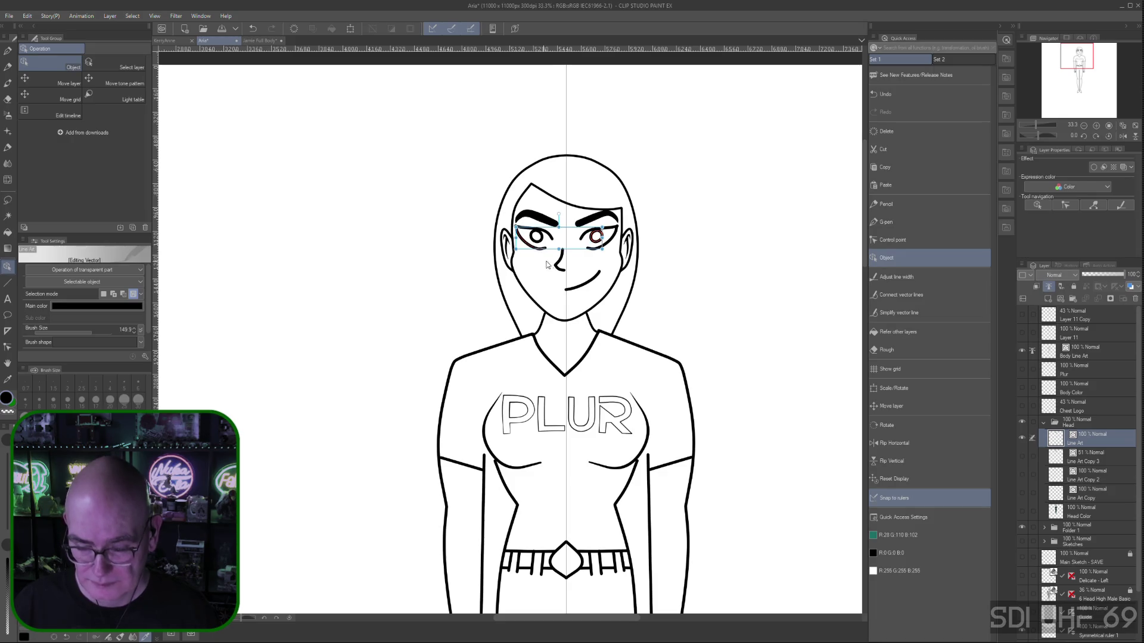
shift+click(616, 239)
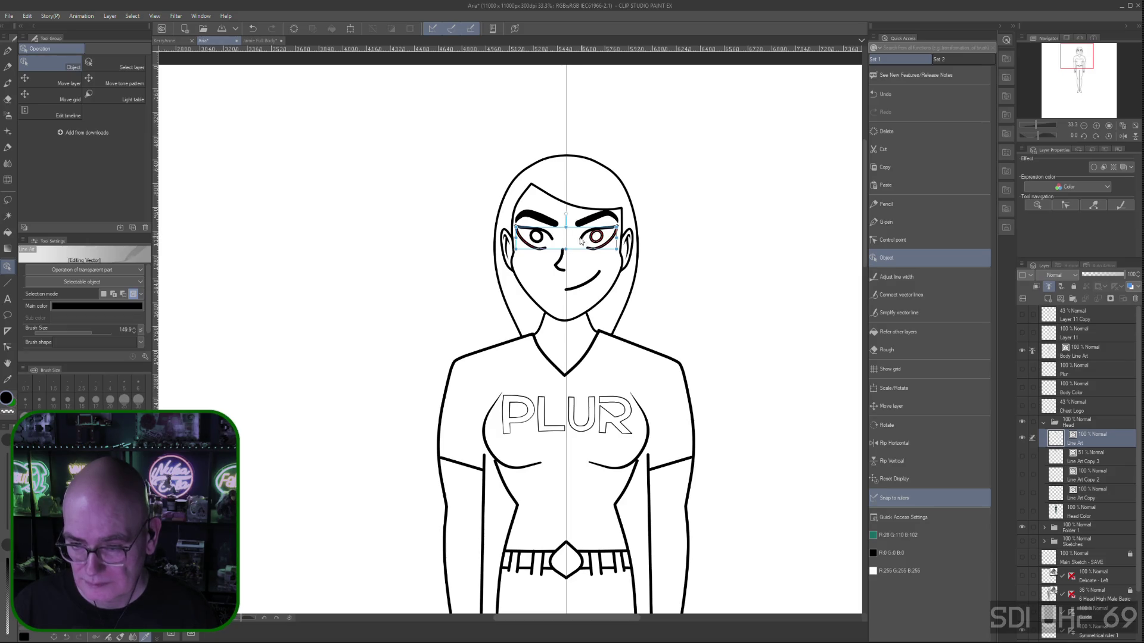
shift+click(534, 263)
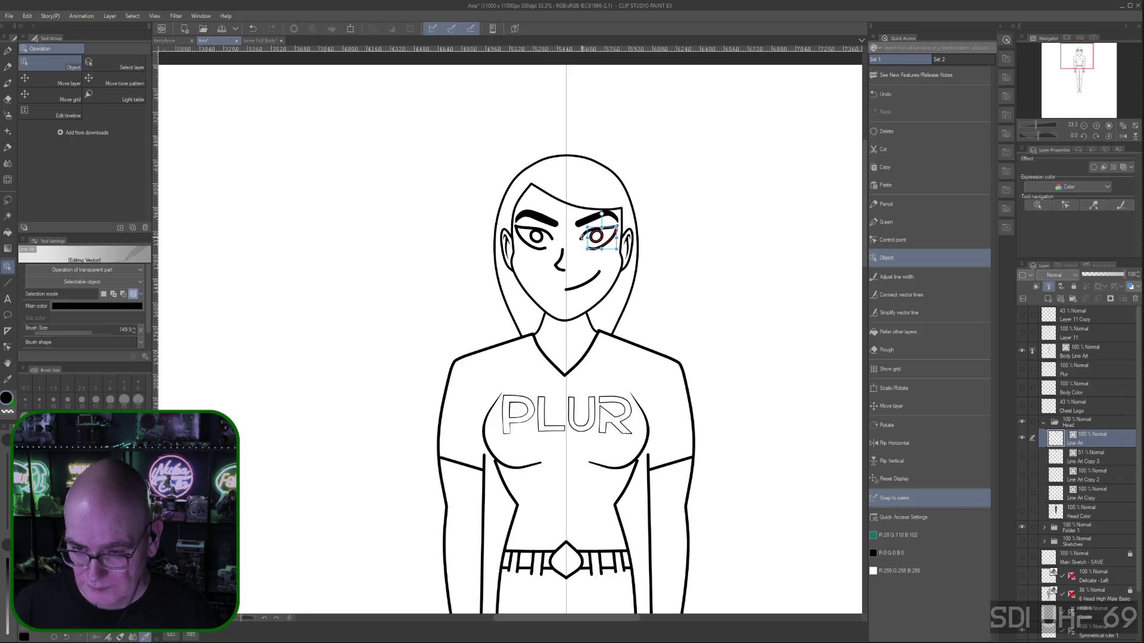
shift+click(578, 226)
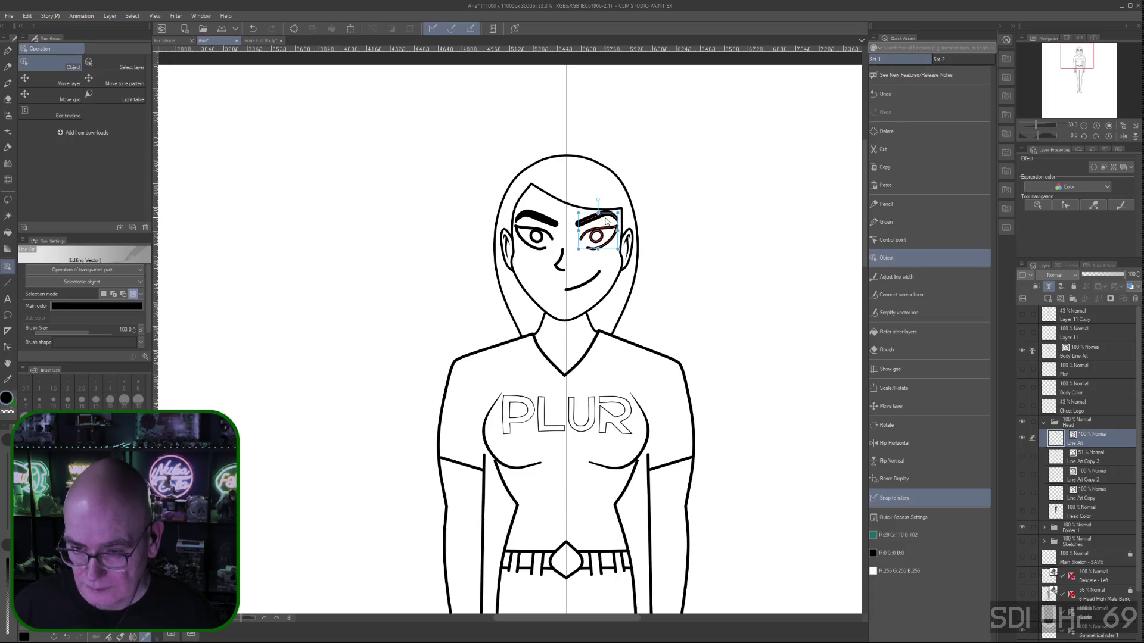
drag(607, 219, 603, 230)
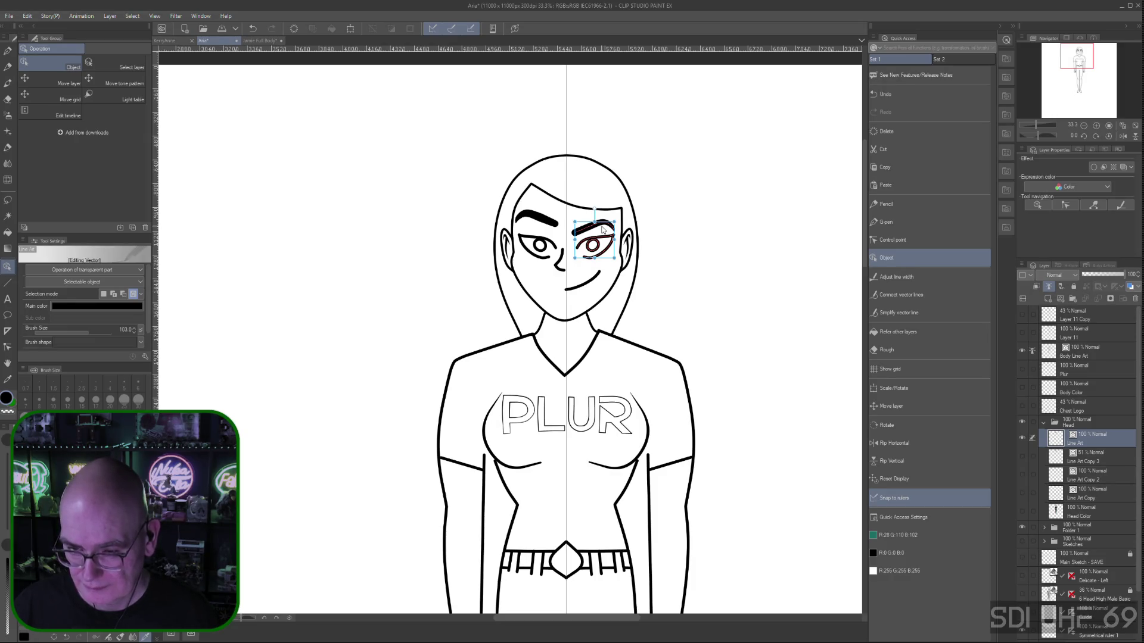
drag(603, 229, 603, 229)
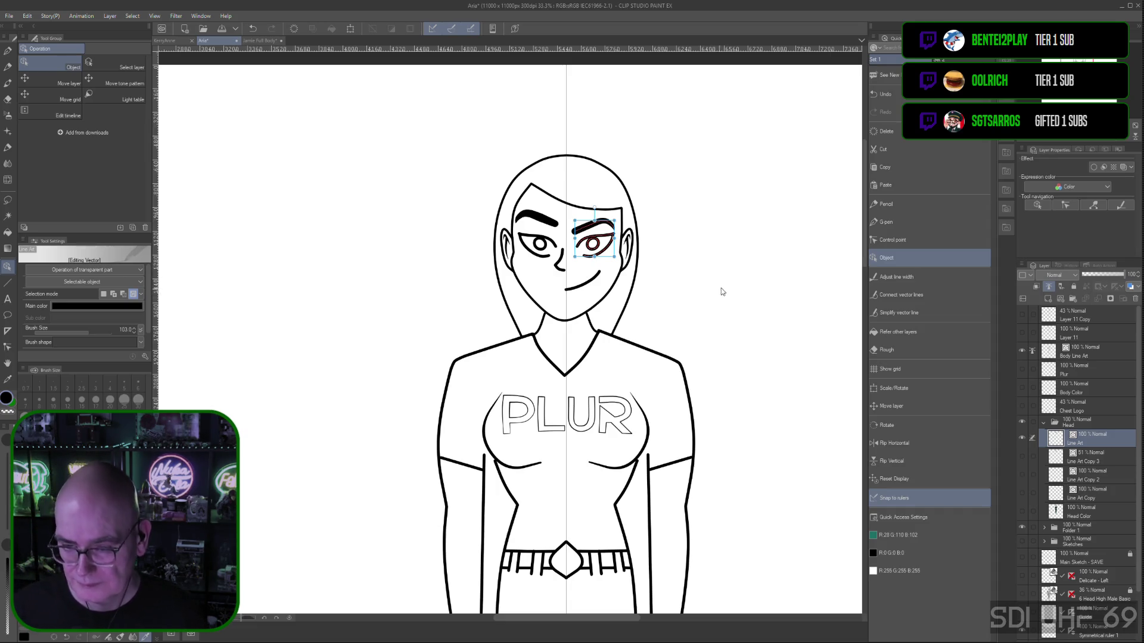
Select only the left eyebrow and lower it slightly
click(534, 250)
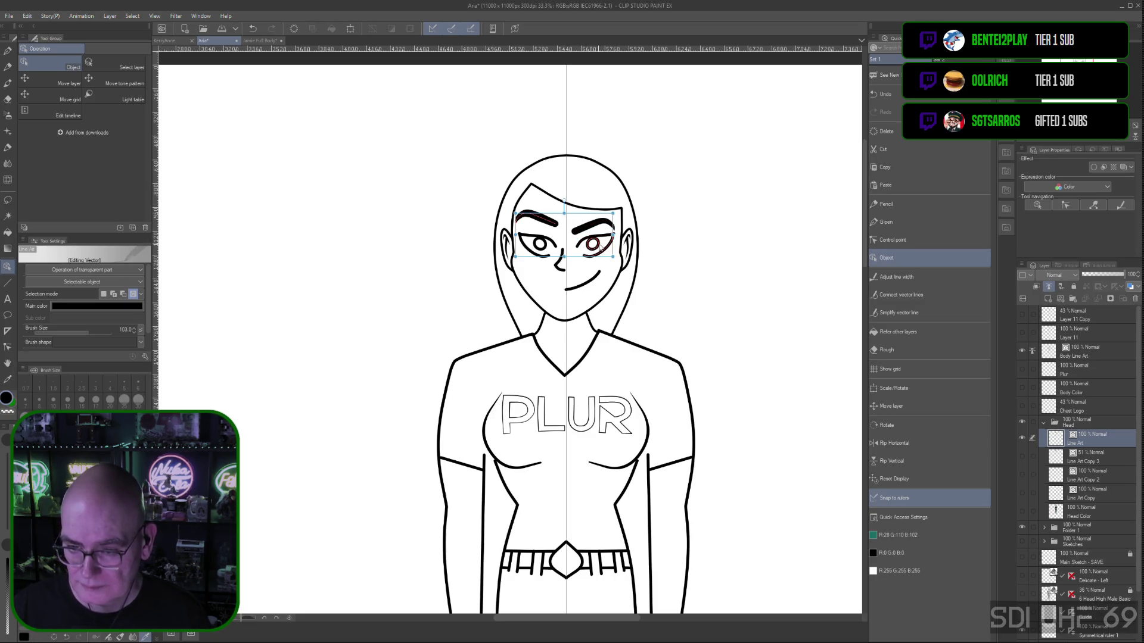
click(536, 219)
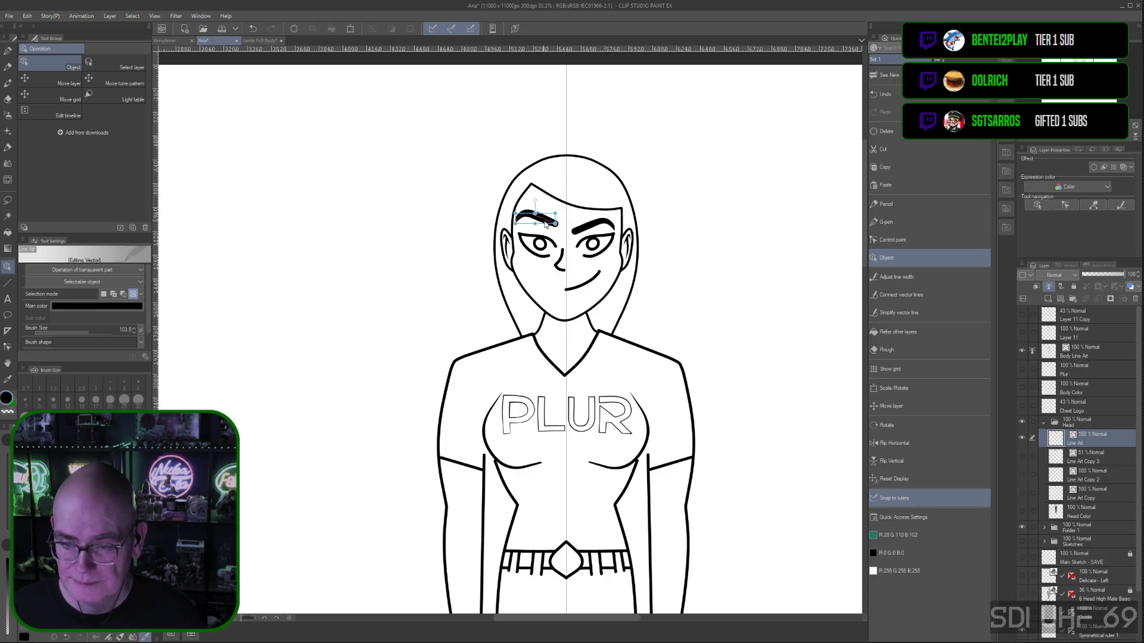
drag(543, 218, 545, 226)
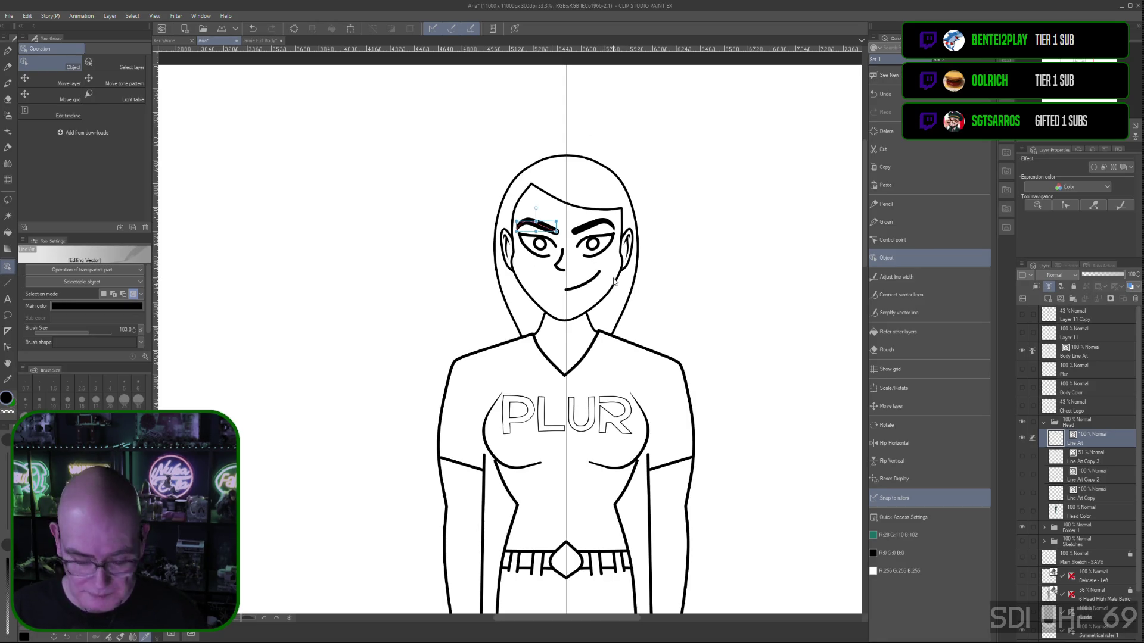
key(ctrl+plus)
key(ctrl+plus)
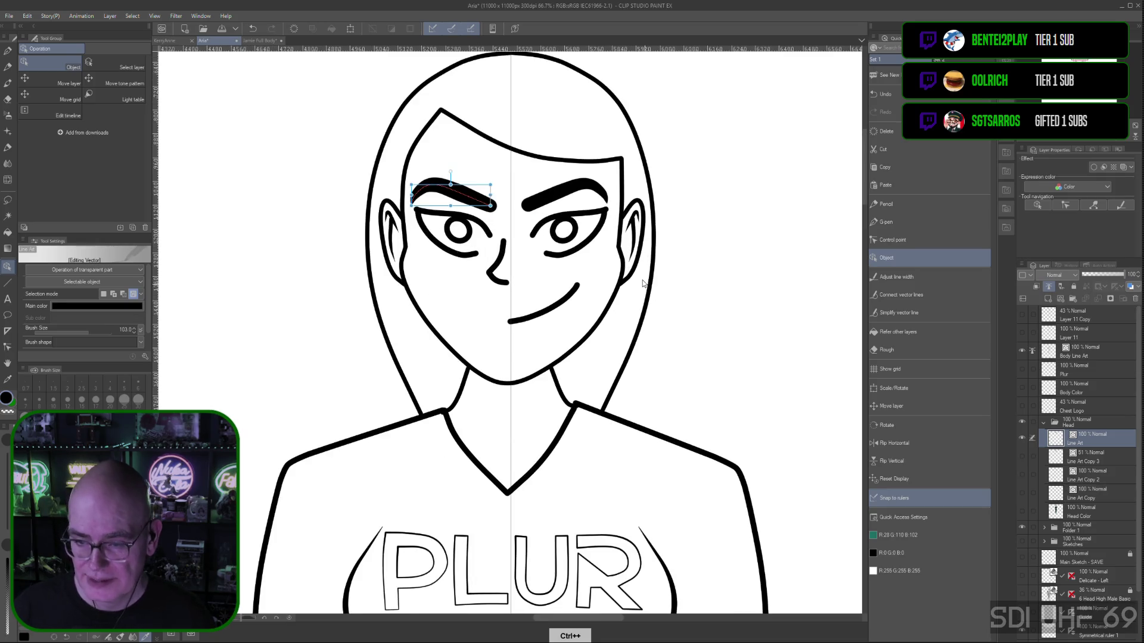
Shrink the right eye, mirrored on the left, and shift it slightly left and up
mouse_move(738, 378)
mouse_down()
mouse_move(766, 337)
mouse_move(780, 365)
mouse_up()
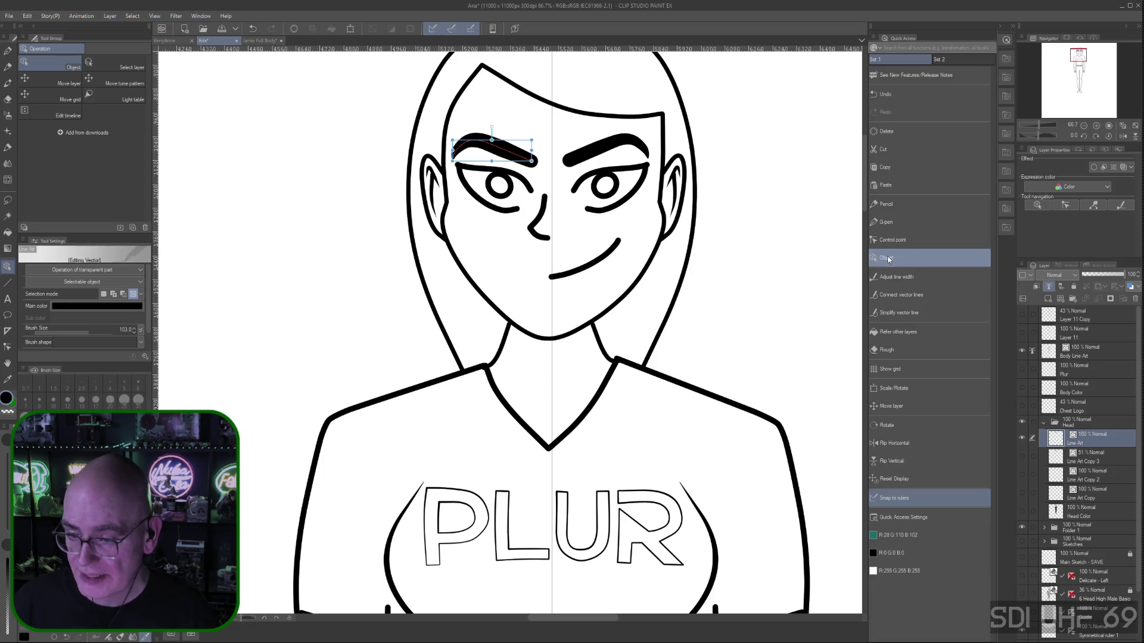
shift+click(608, 206)
shift+click(623, 171)
shift+click(511, 159)
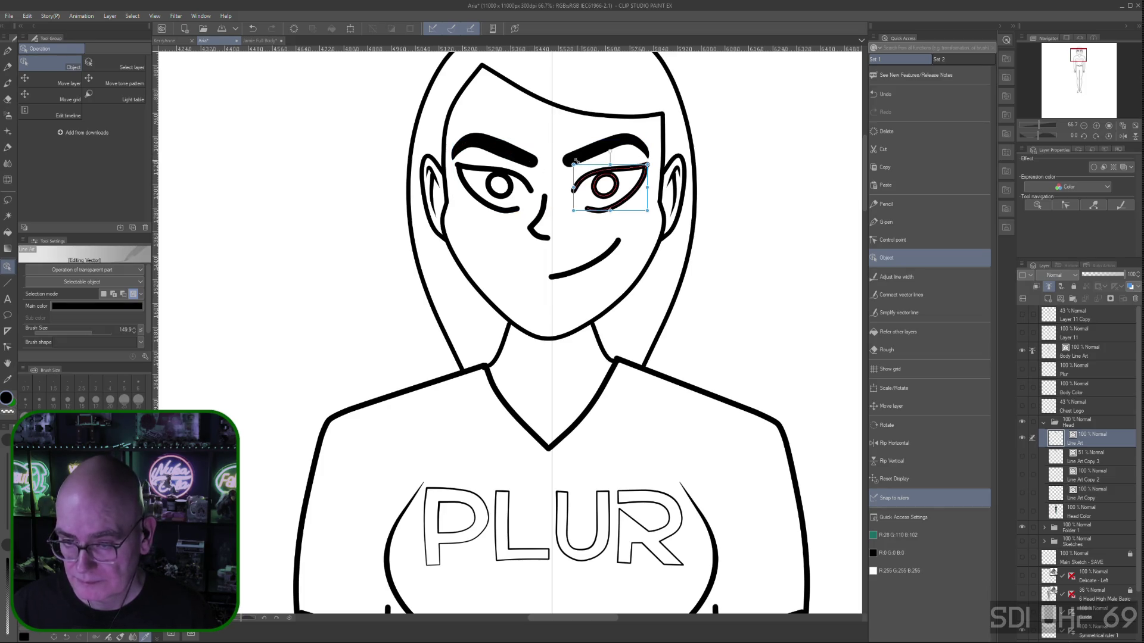
drag(572, 164, 578, 168)
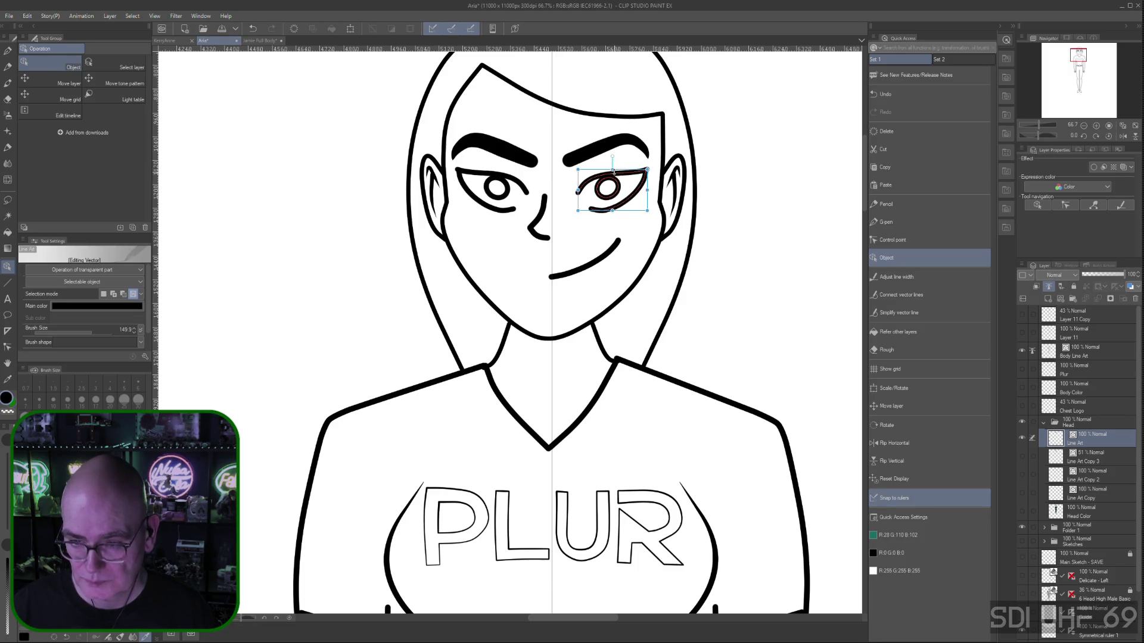
drag(619, 178, 611, 176)
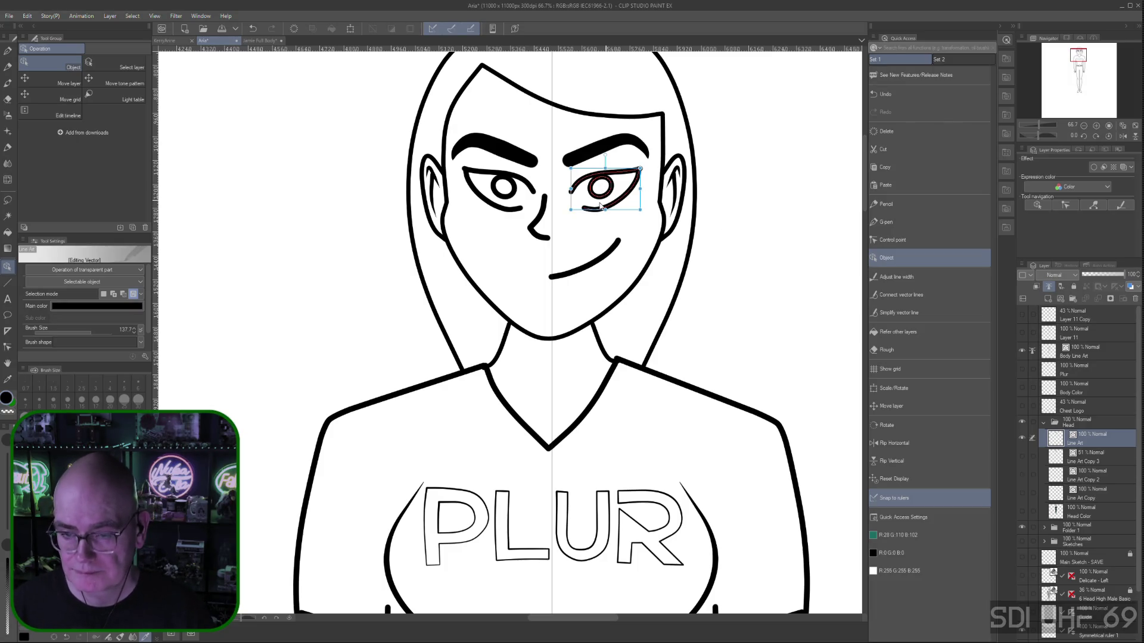
Select only the nose stroke and nudge it down and to the right
shift+click(539, 226)
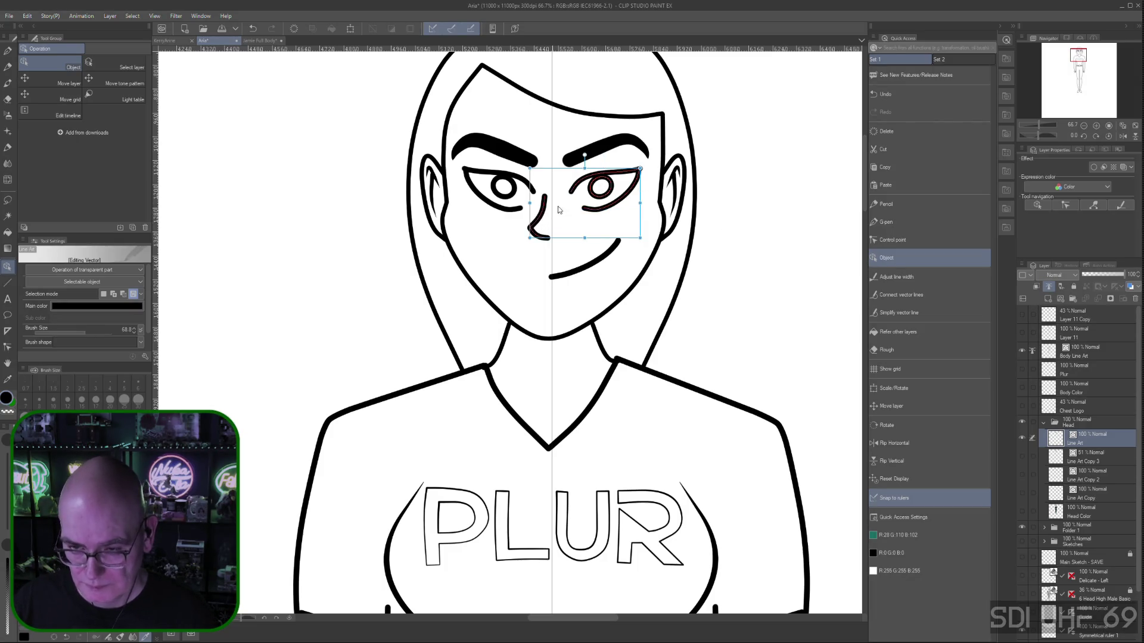
ctrl+click(623, 182)
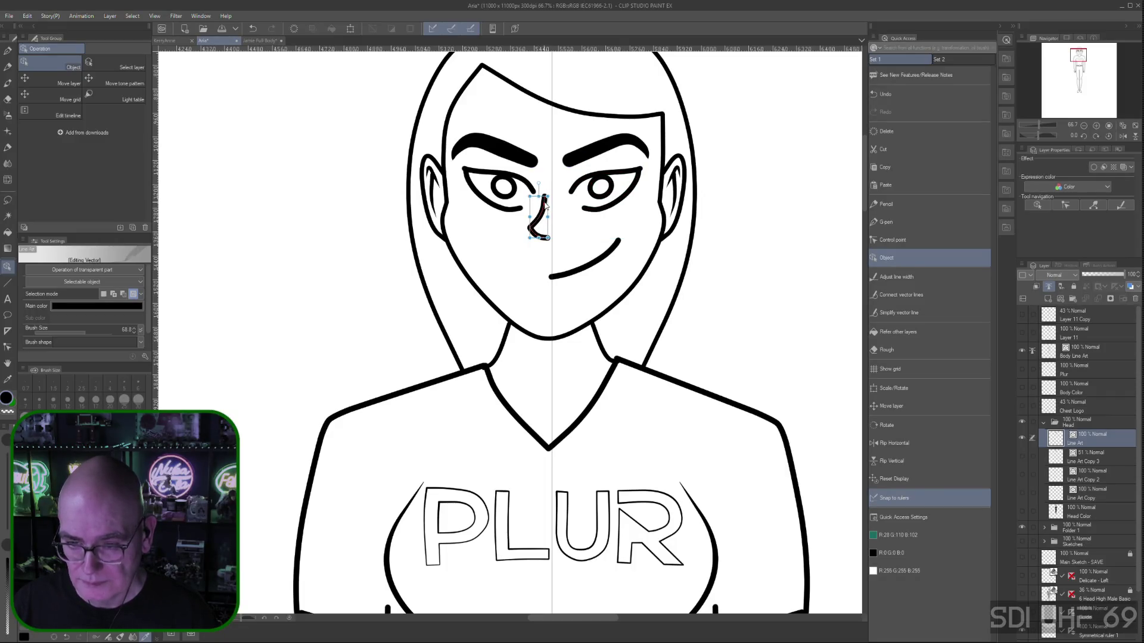
drag(544, 205, 550, 212)
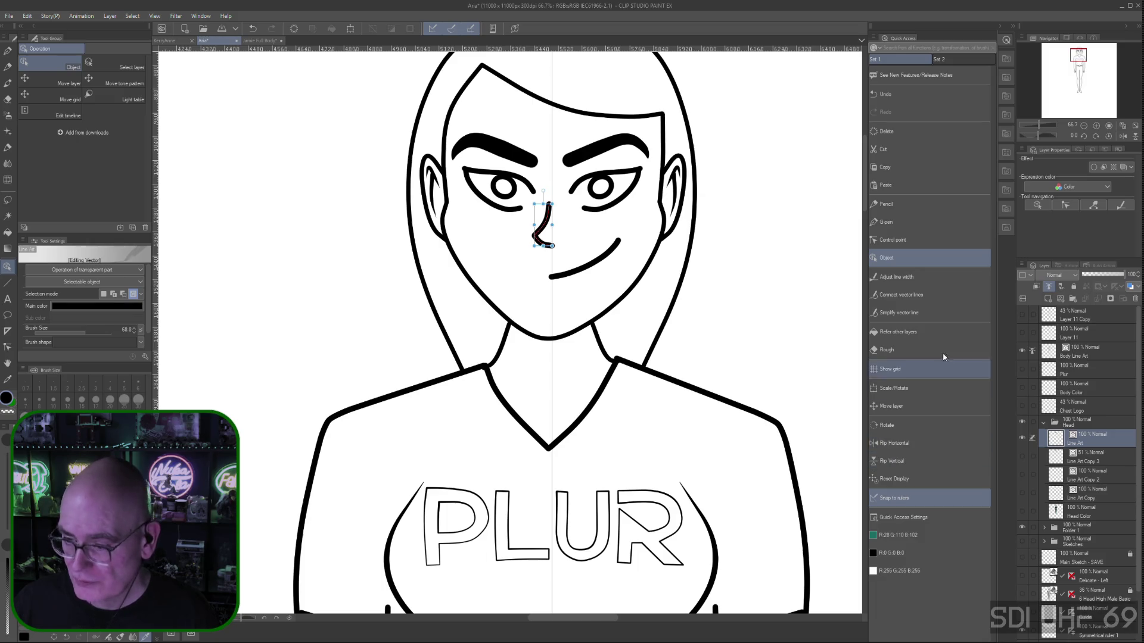
click(897, 240)
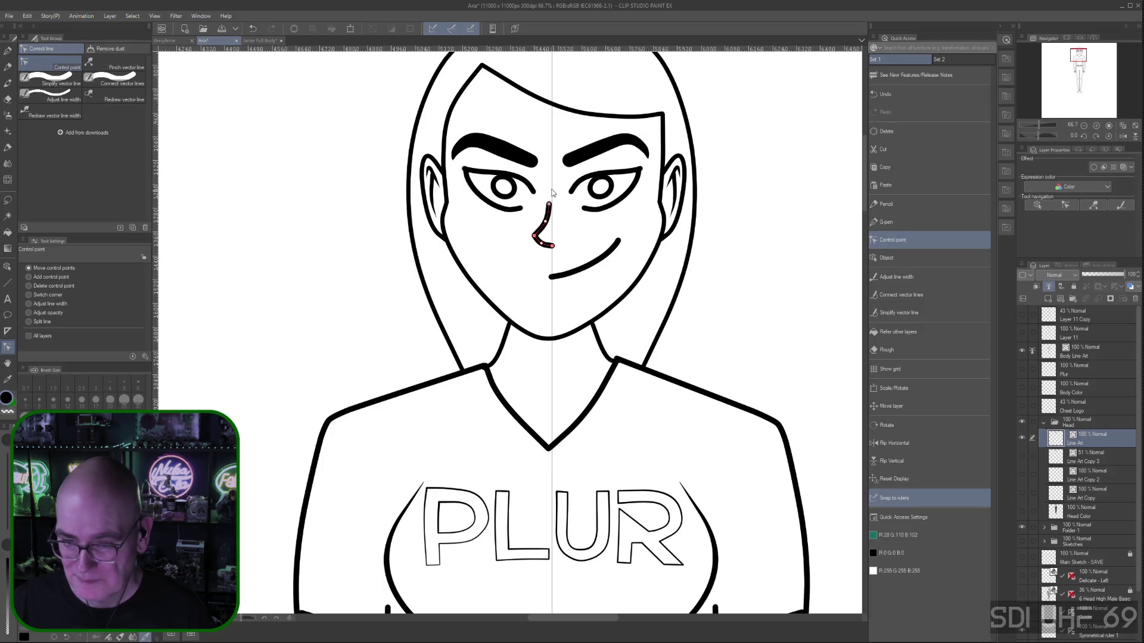
Extend the nose line upward toward the eyes and thin its top
mouse_move(548, 204)
mouse_down()
mouse_move(550, 185)
mouse_move(547, 218)
mouse_up()
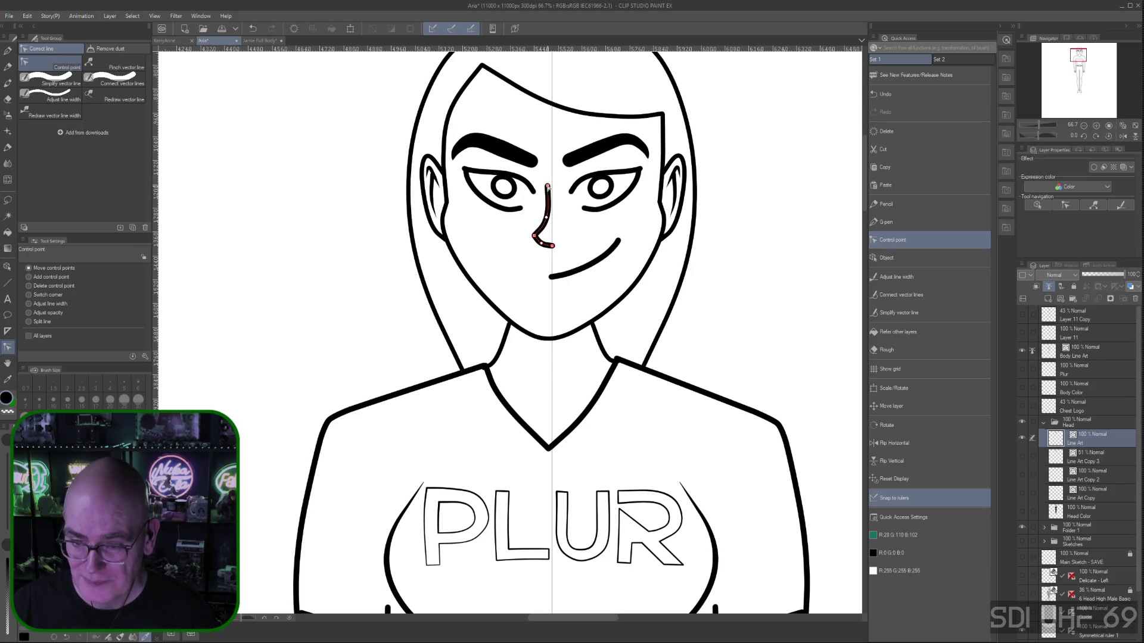
click(899, 279)
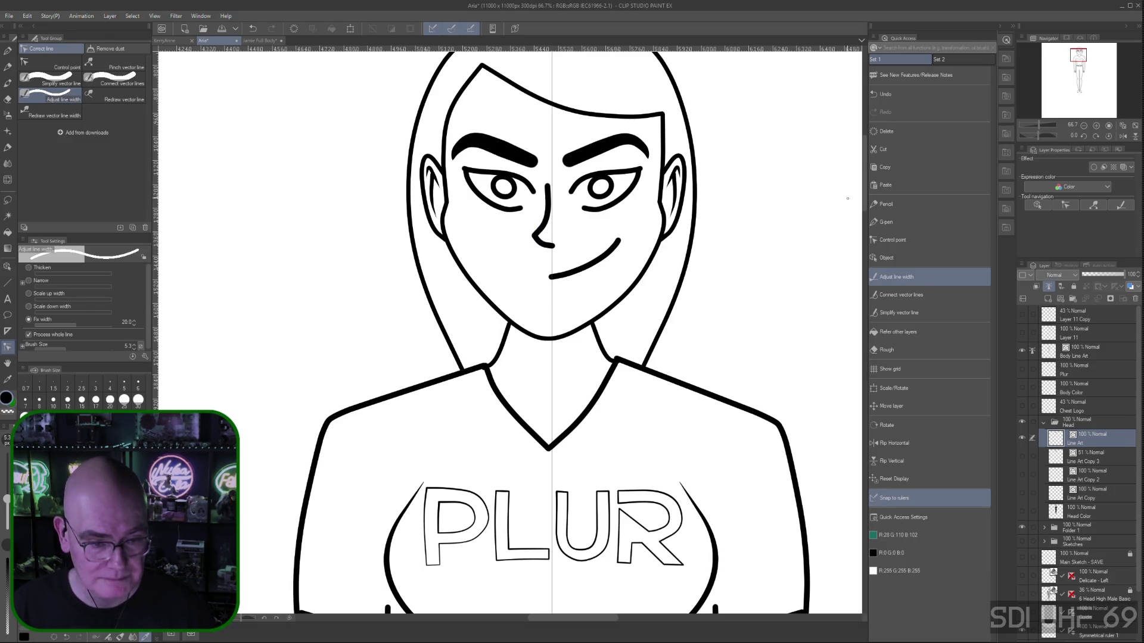
click(893, 239)
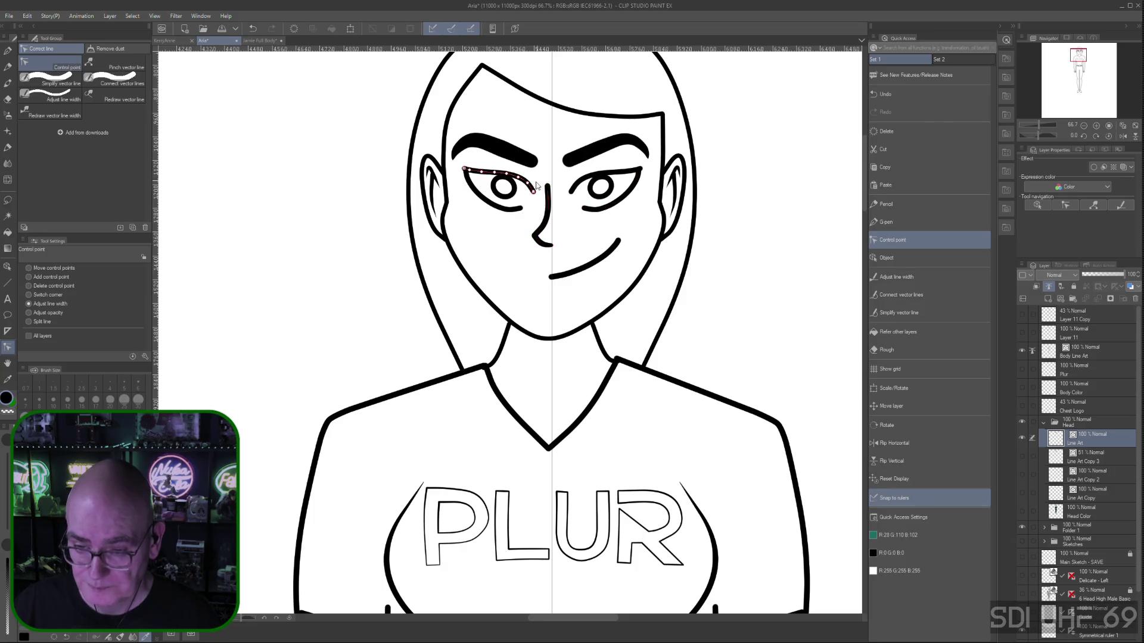
drag(548, 186, 541, 189)
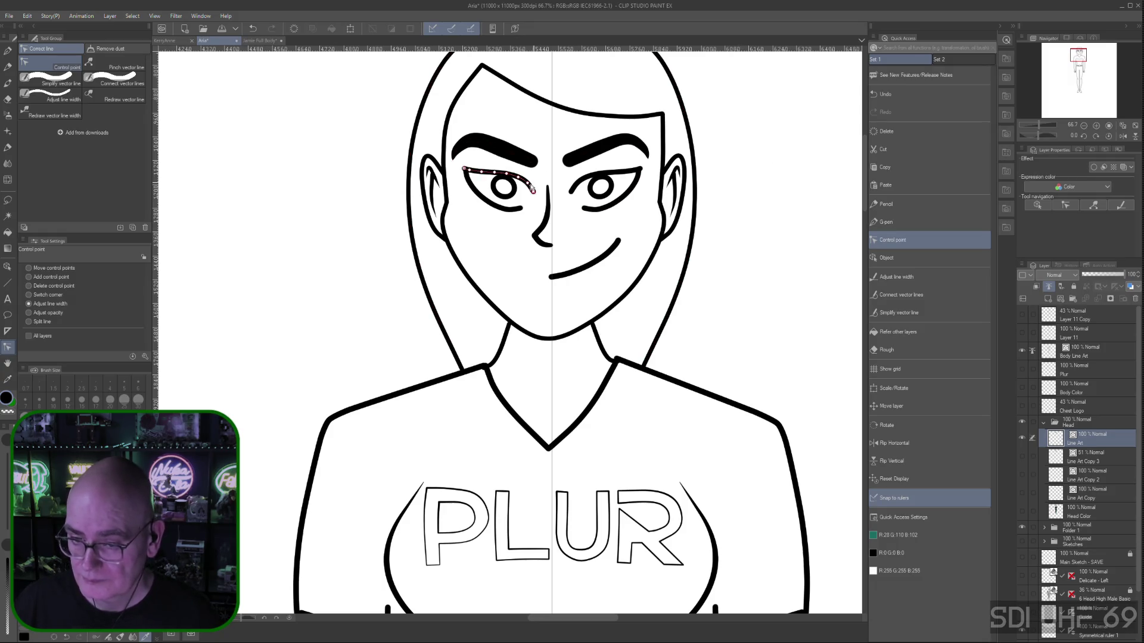
drag(548, 187, 546, 189)
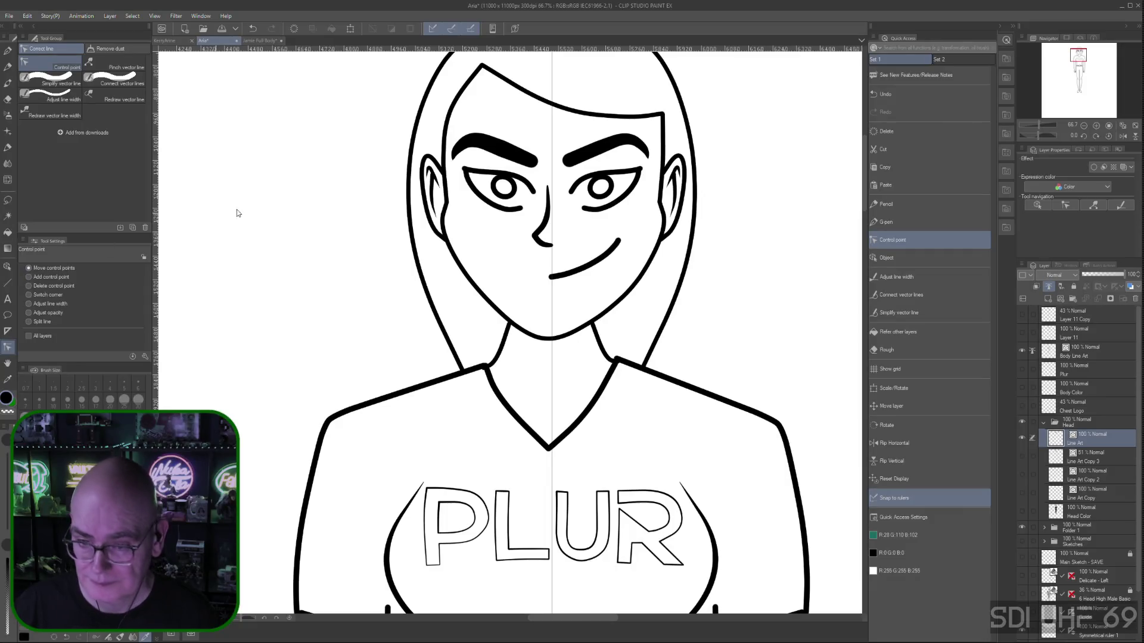
drag(547, 186, 549, 188)
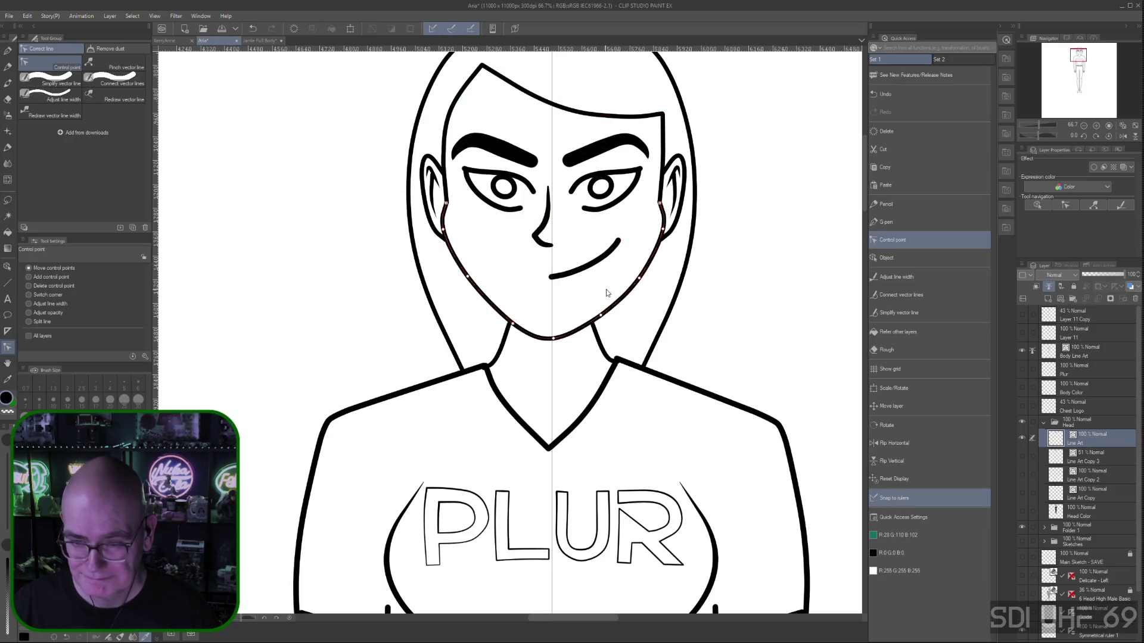
Remove two extra smile points and lower the smile's left end, then review the jaw and smile
click(29, 286)
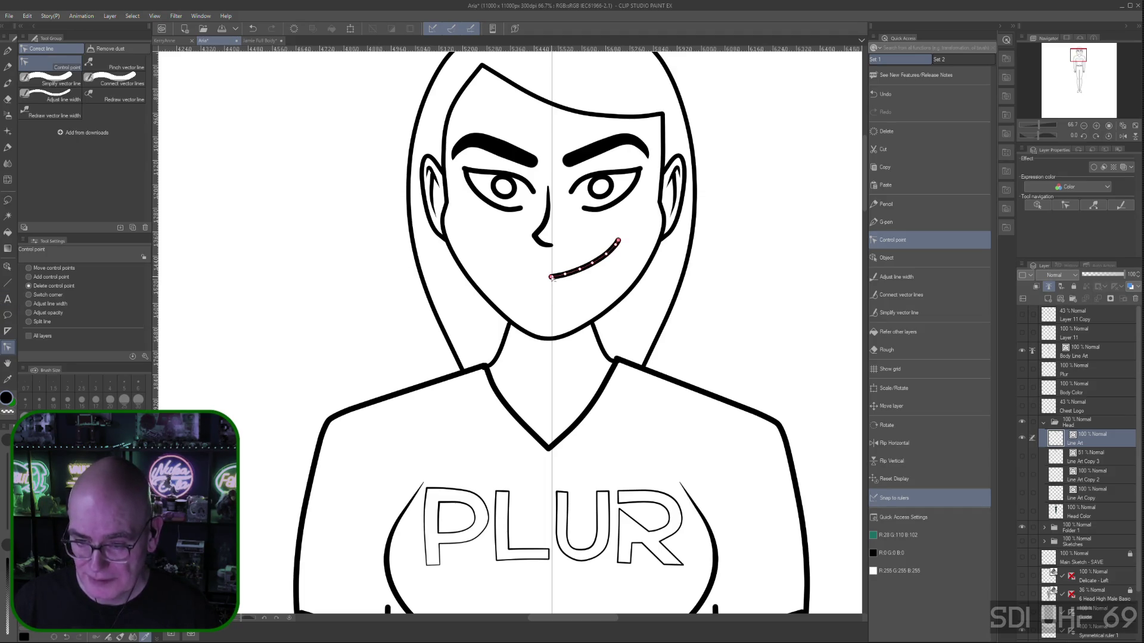
click(564, 274)
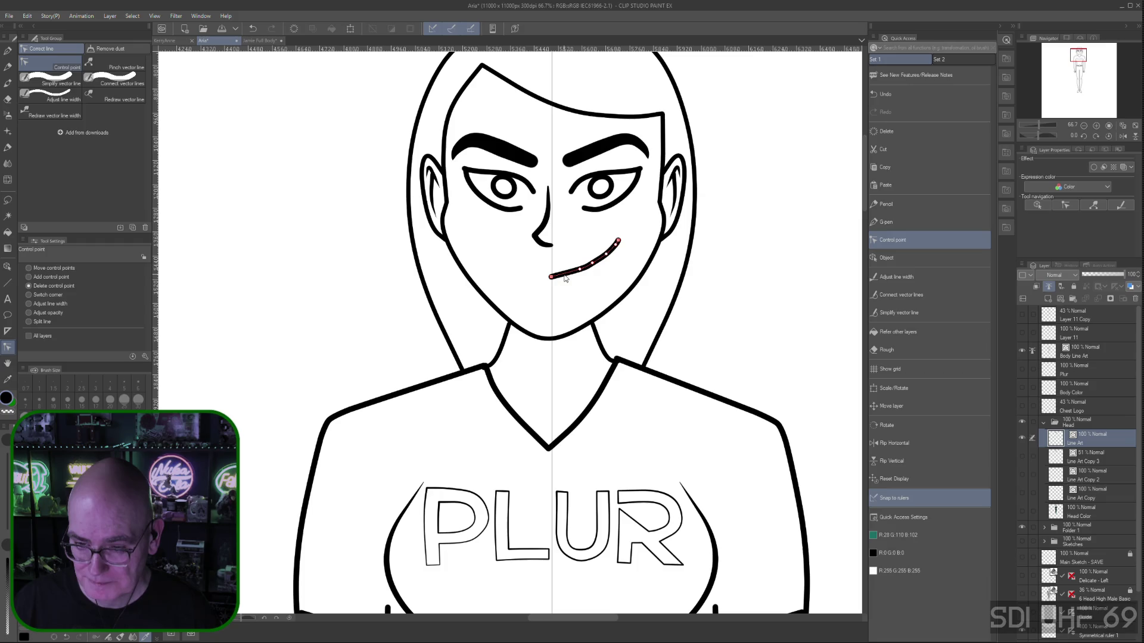
click(591, 265)
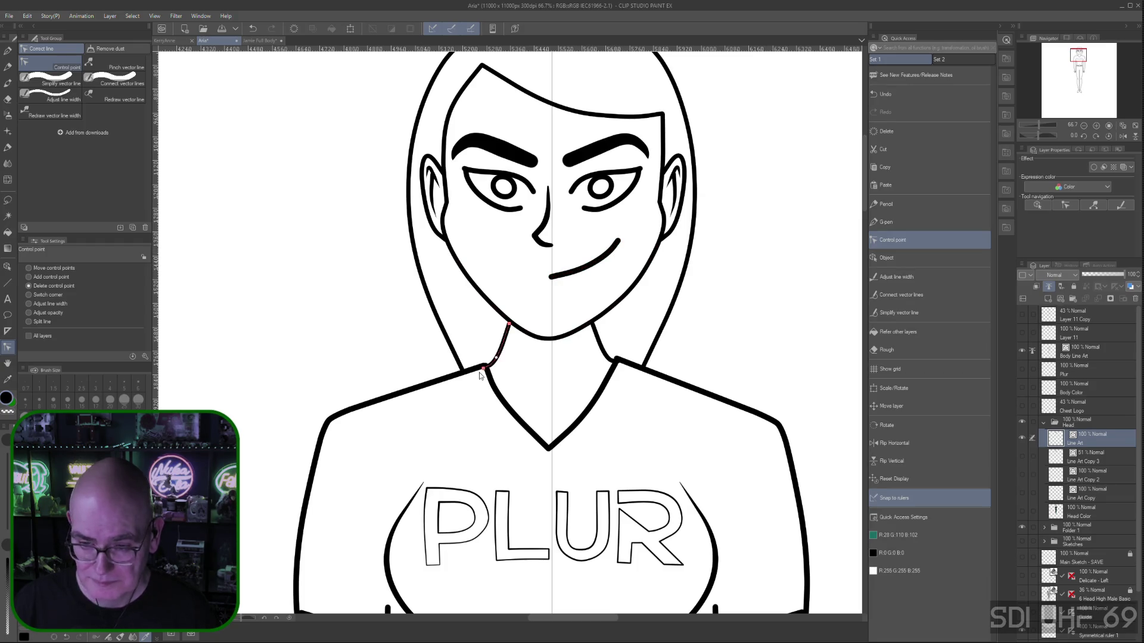
click(29, 268)
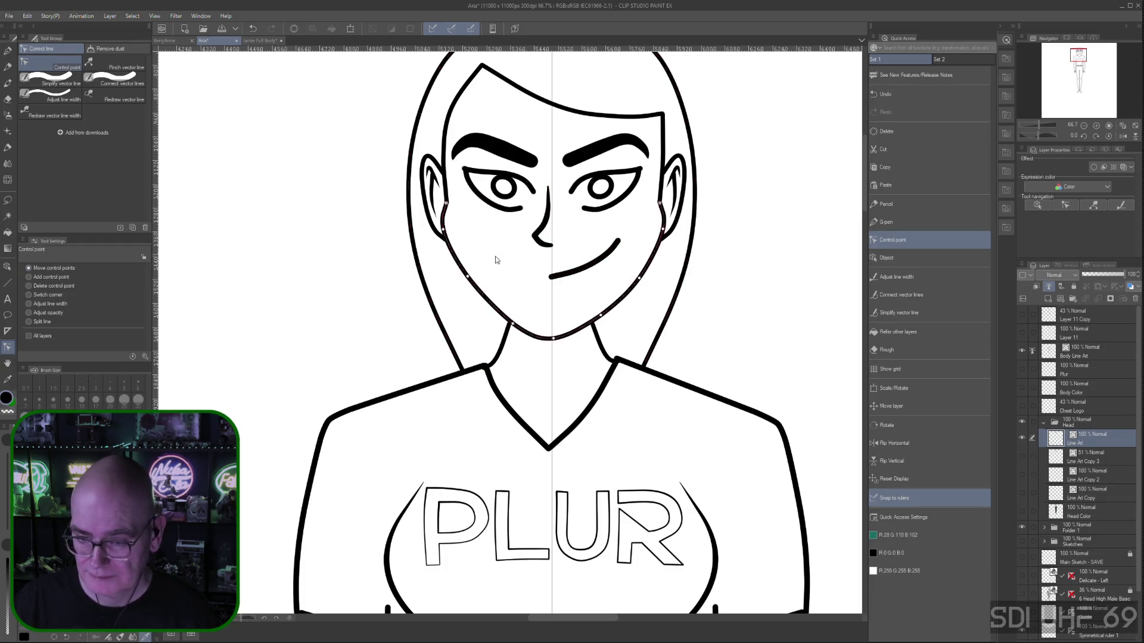
mouse_move(550, 278)
mouse_down()
mouse_move(552, 299)
mouse_move(581, 275)
mouse_move(585, 285)
mouse_move(621, 243)
mouse_up()
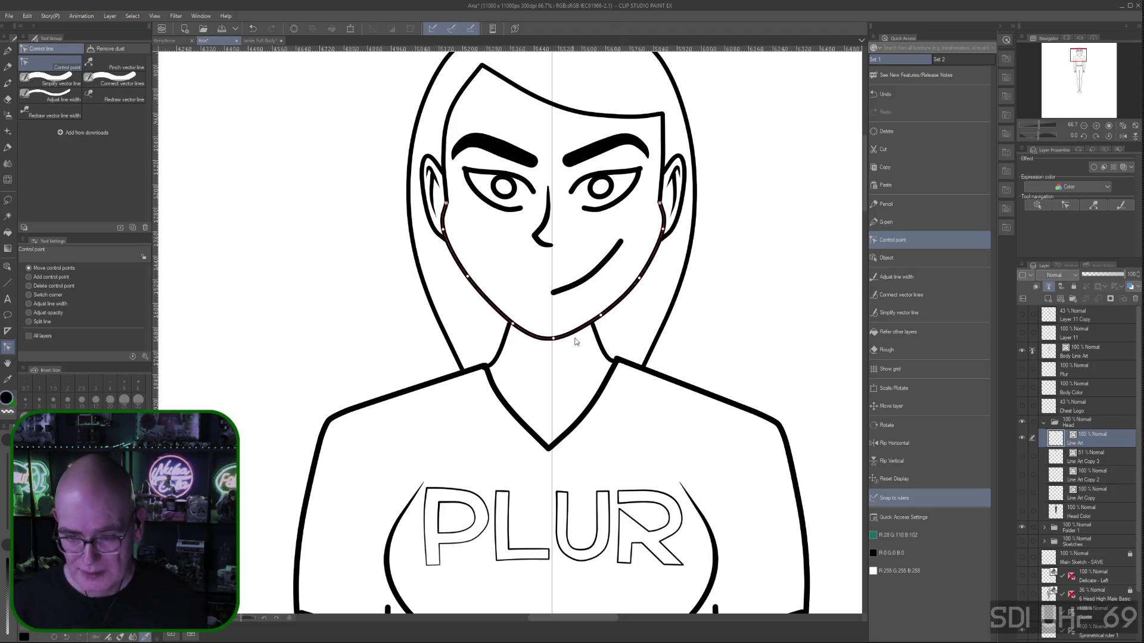
key(ctrl+minus)
key(ctrl+minus)
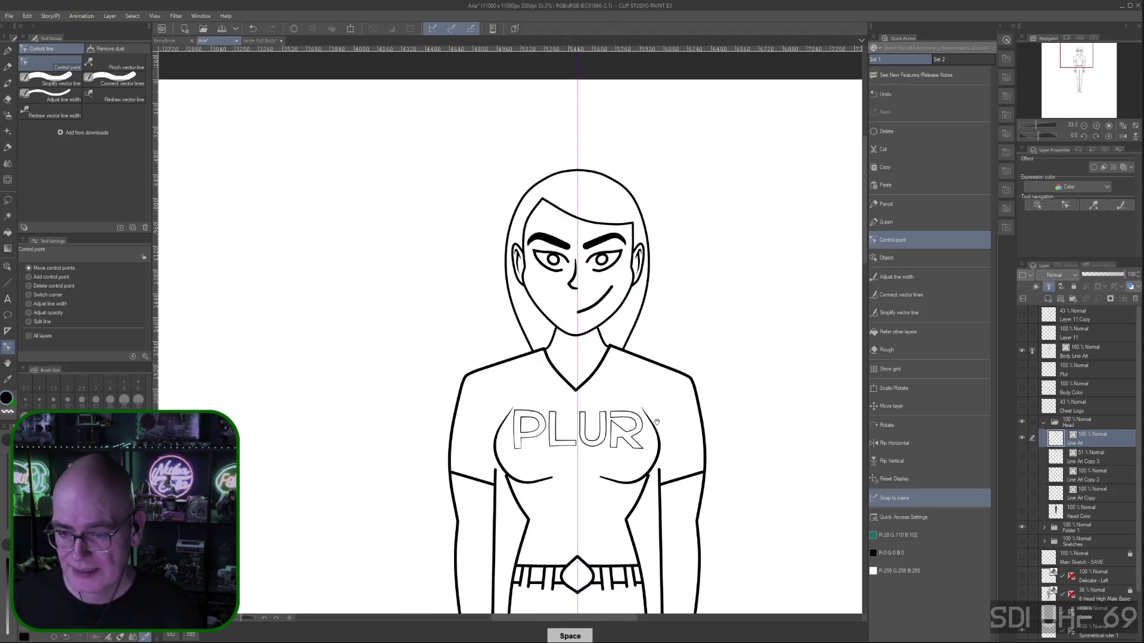
mouse_move(601, 310)
mouse_down()
mouse_move(545, 249)
mouse_move(522, 249)
mouse_move(559, 222)
mouse_move(535, 246)
mouse_up()
click(570, 237)
click(520, 253)
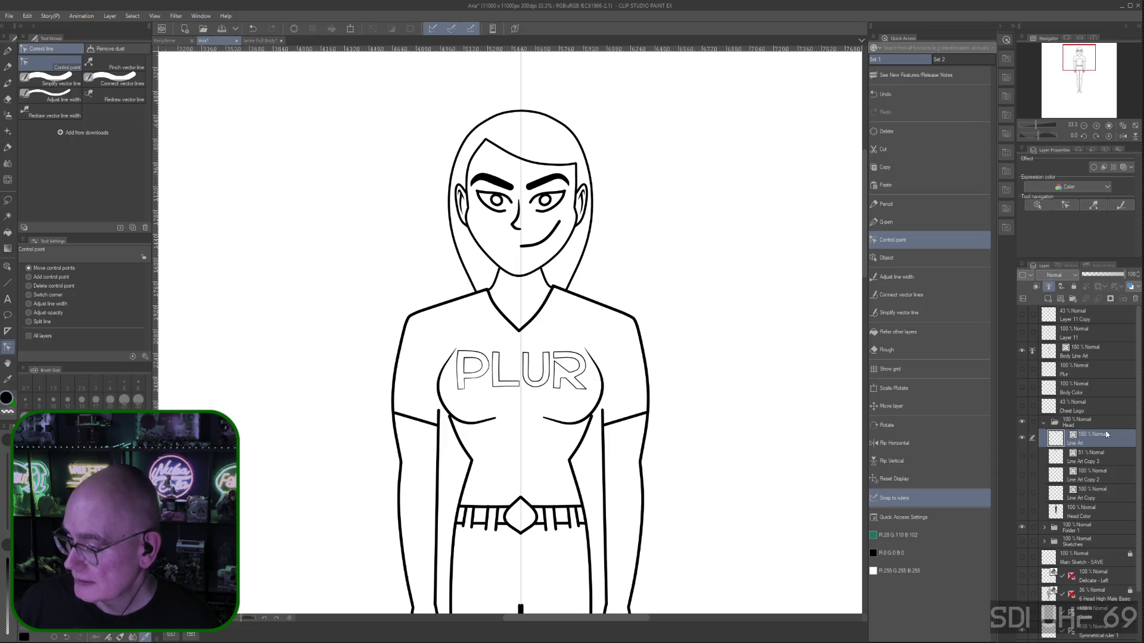
click(1085, 358)
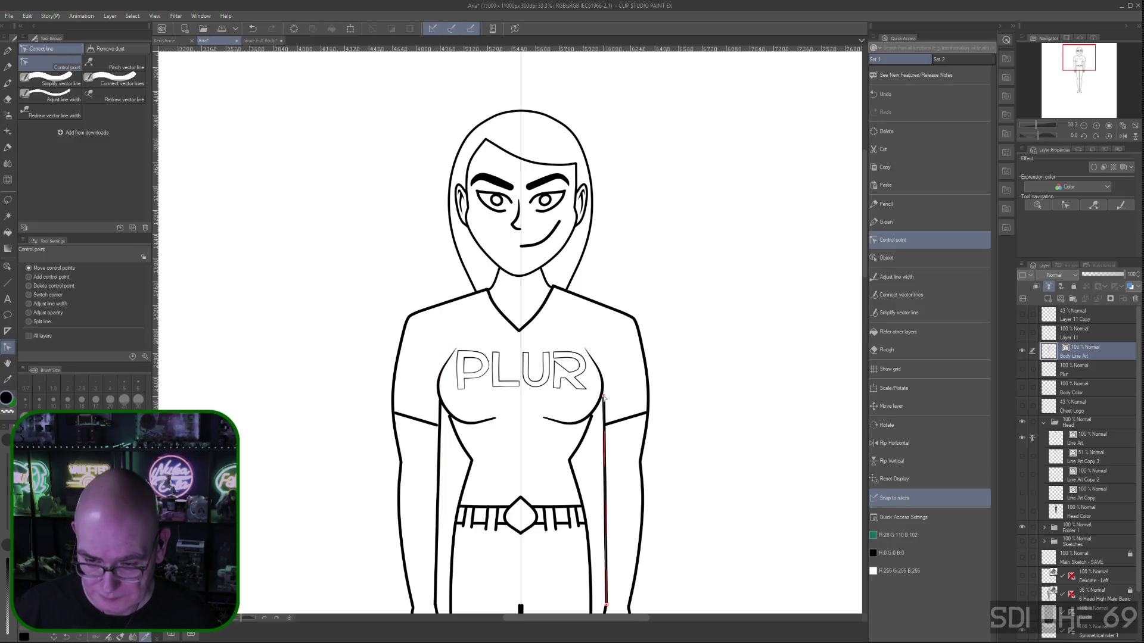
Join the right arm line's top control point to the chest curve
drag(602, 403, 602, 398)
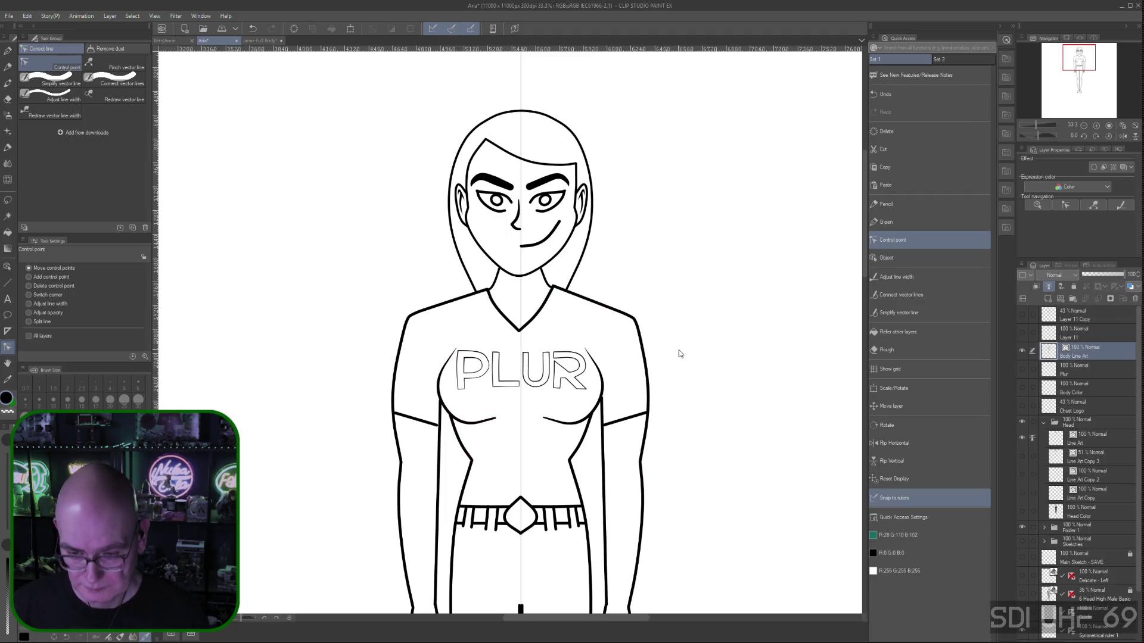
scroll(678, 358, down, 1)
mouse_move(700, 409)
mouse_down()
mouse_move(669, 435)
mouse_move(696, 351)
mouse_move(684, 38)
mouse_up()
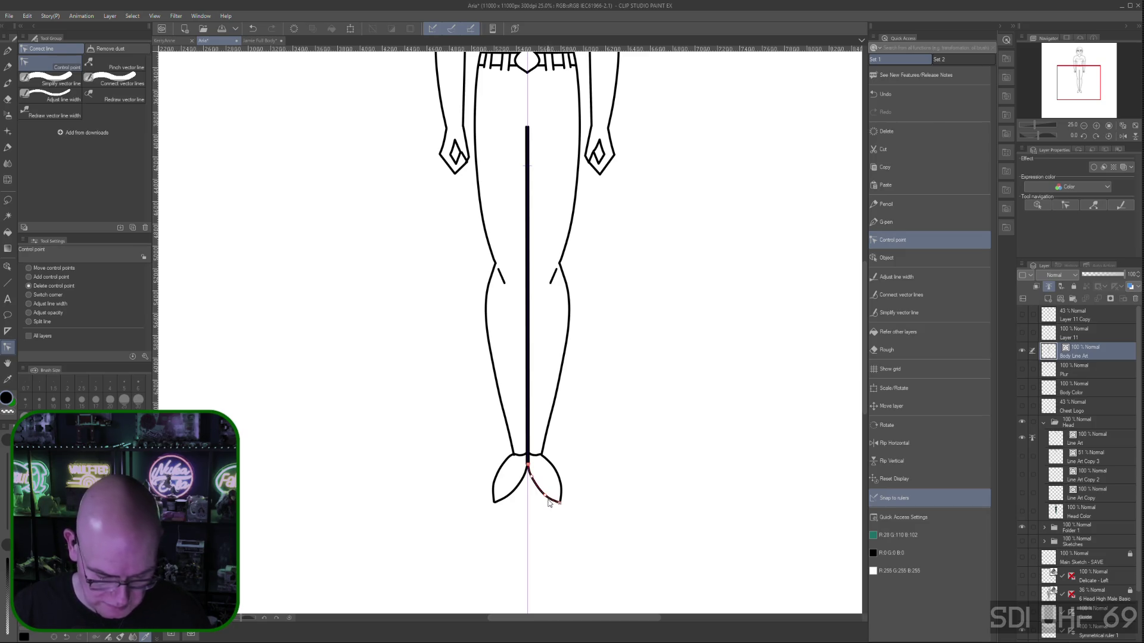
key(ctrl+plus)
key(ctrl+plus)
key(ctrl+plus)
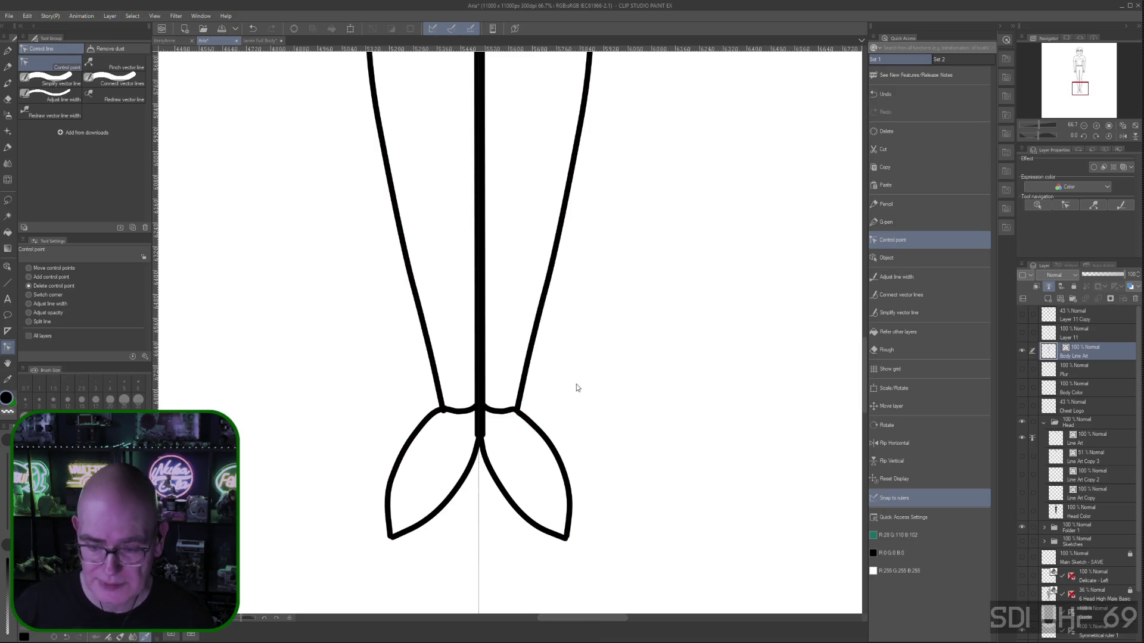
click(29, 268)
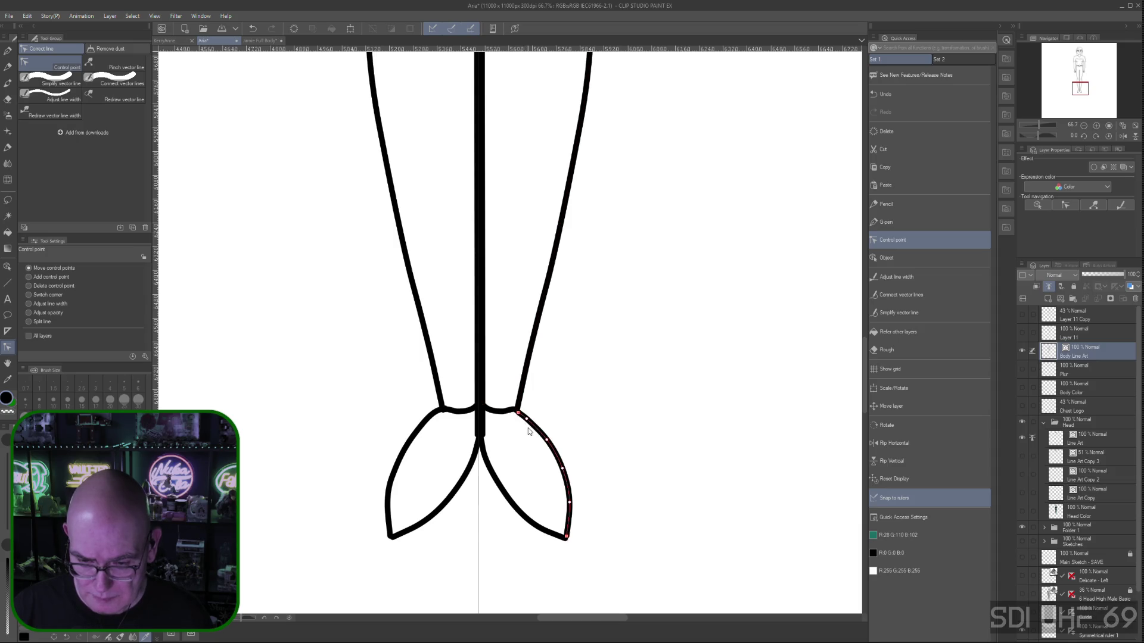
key(ctrl+minus)
key(ctrl+minus)
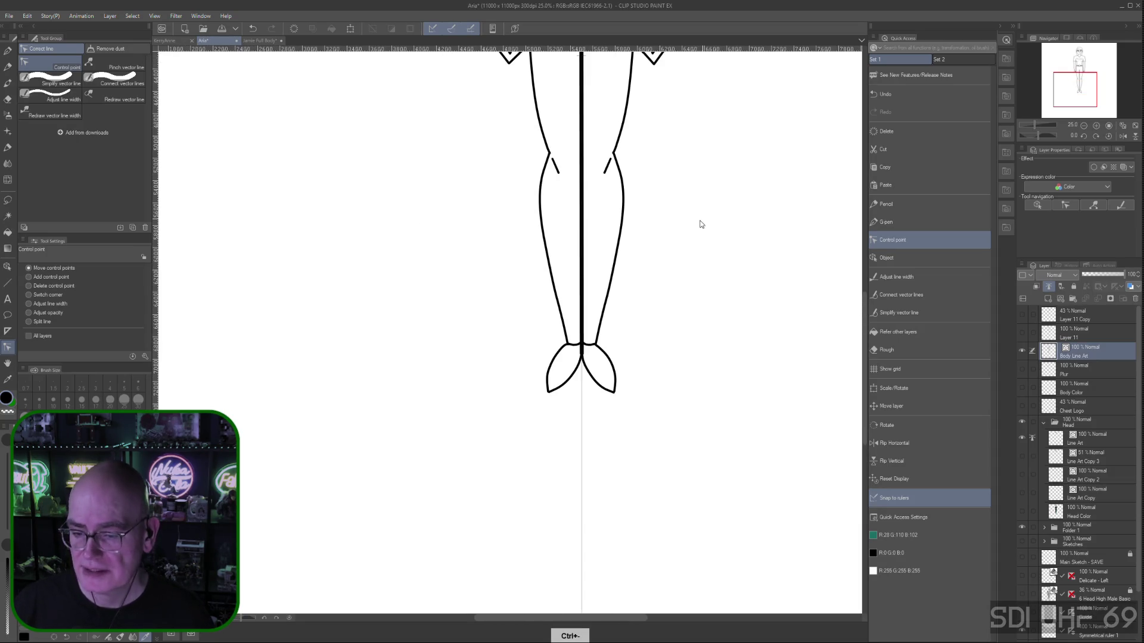
scroll(692, 239, up, 10)
mouse_move(693, 279)
mouse_down()
mouse_move(685, 414)
mouse_move(702, 369)
mouse_up()
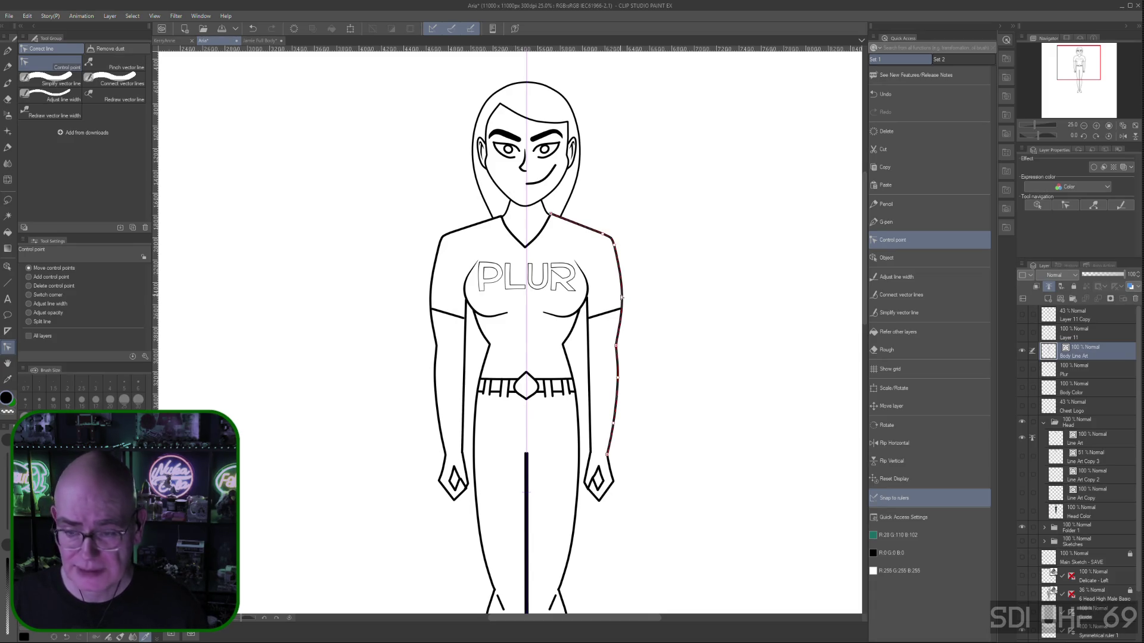
key(ctrl+plus)
key(ctrl+plus)
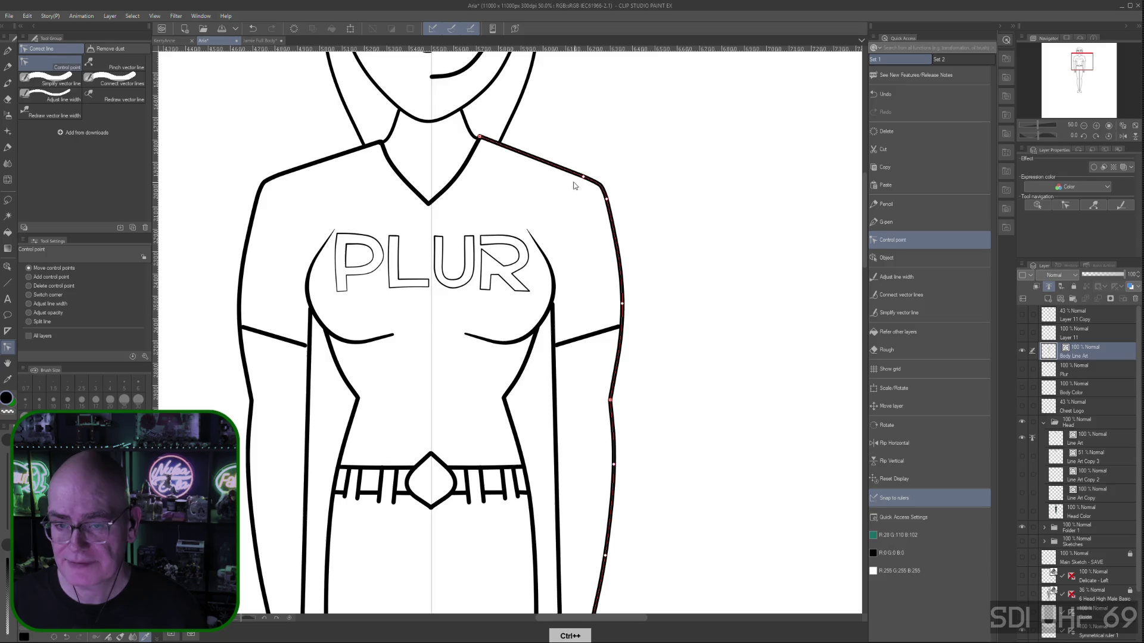
drag(575, 185, 680, 441)
click(914, 256)
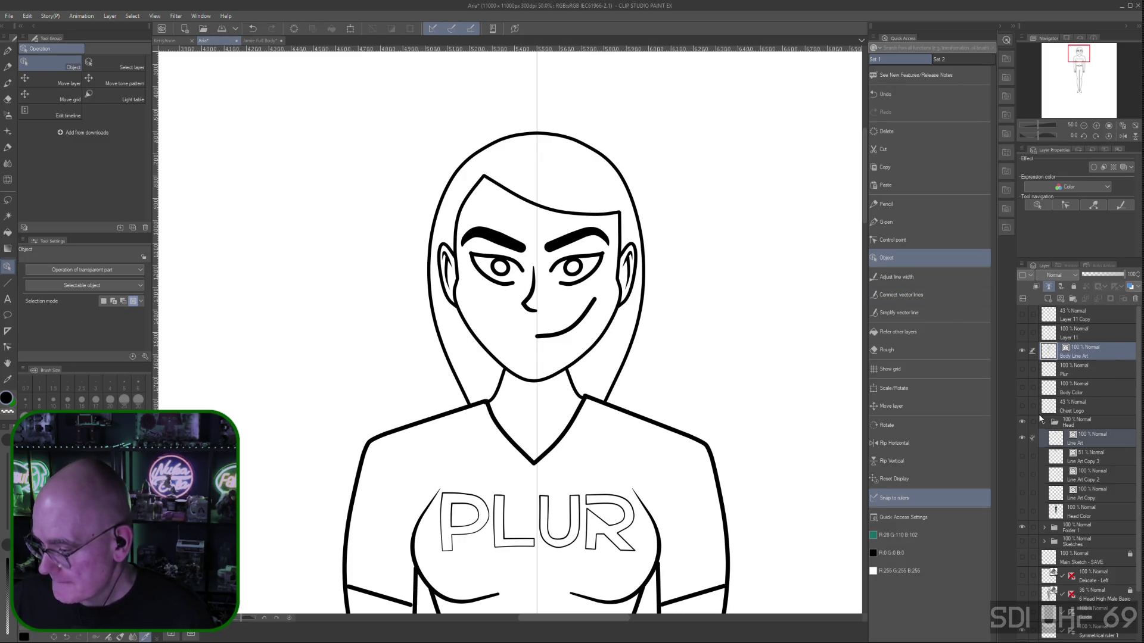
Select the right pupil on the head Line Art and fine-tune both pupils' positions symmetrically
click(1092, 440)
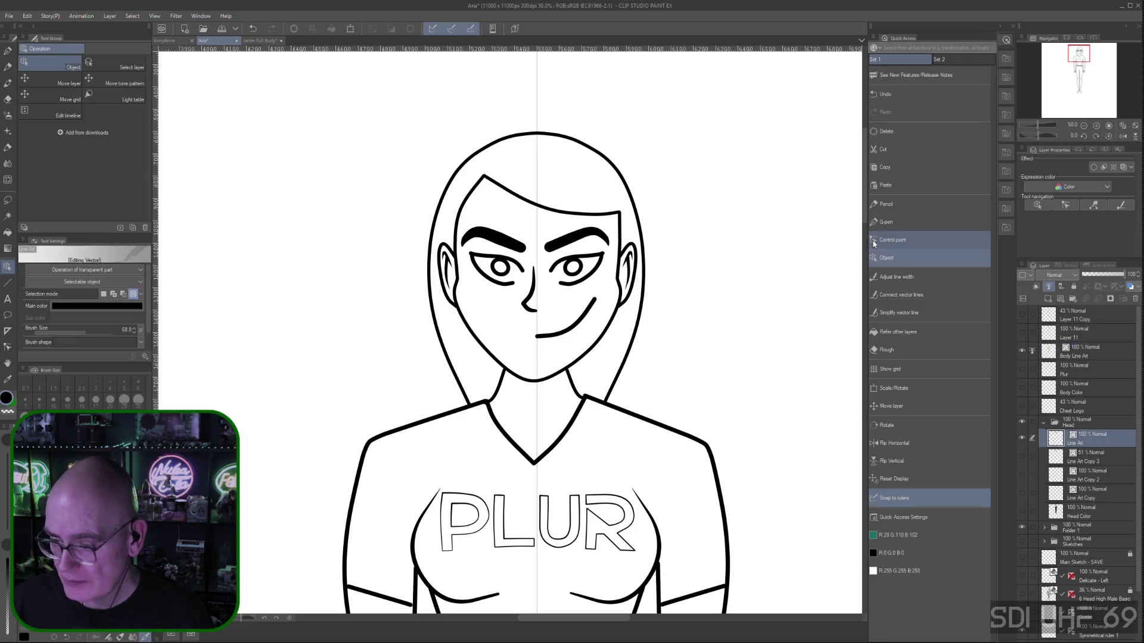
click(569, 275)
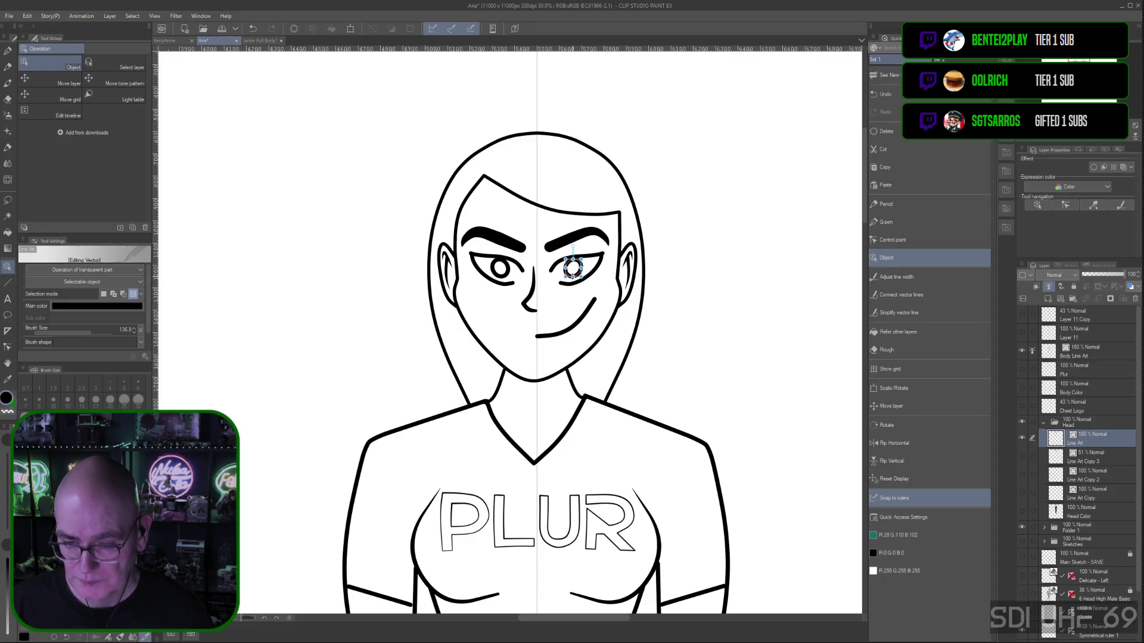
drag(581, 267, 577, 269)
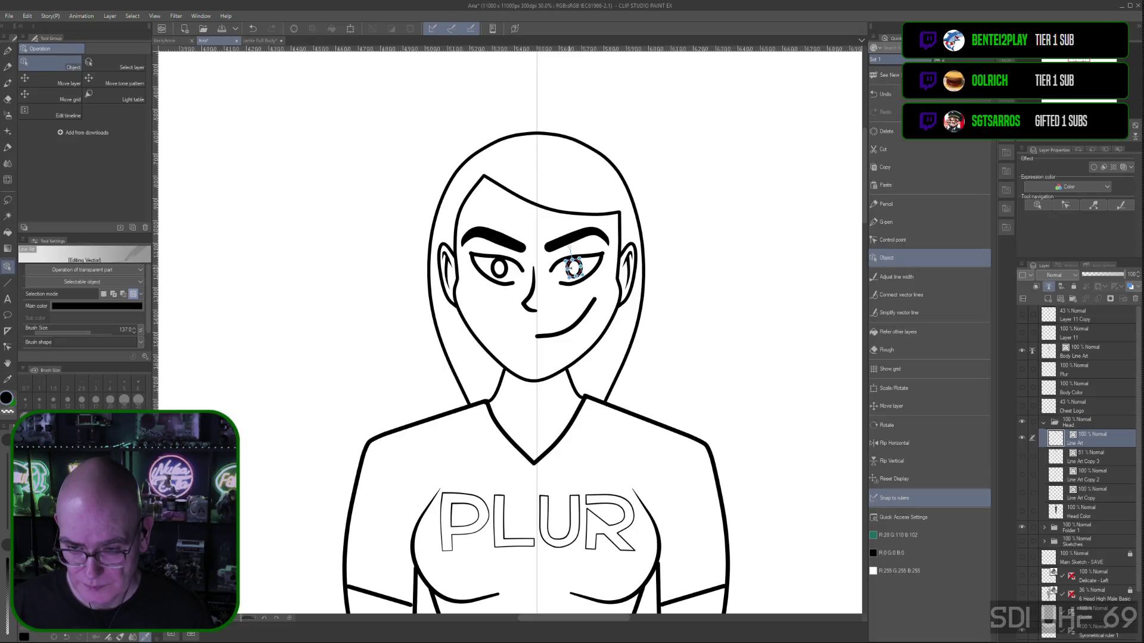
drag(574, 269, 568, 269)
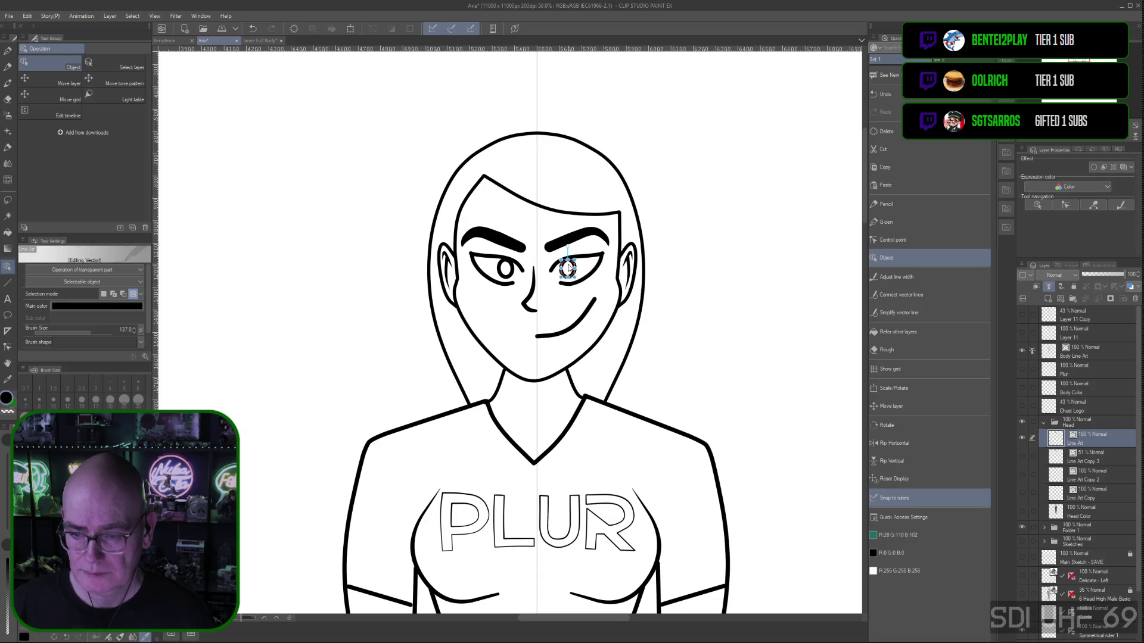
drag(567, 268, 571, 266)
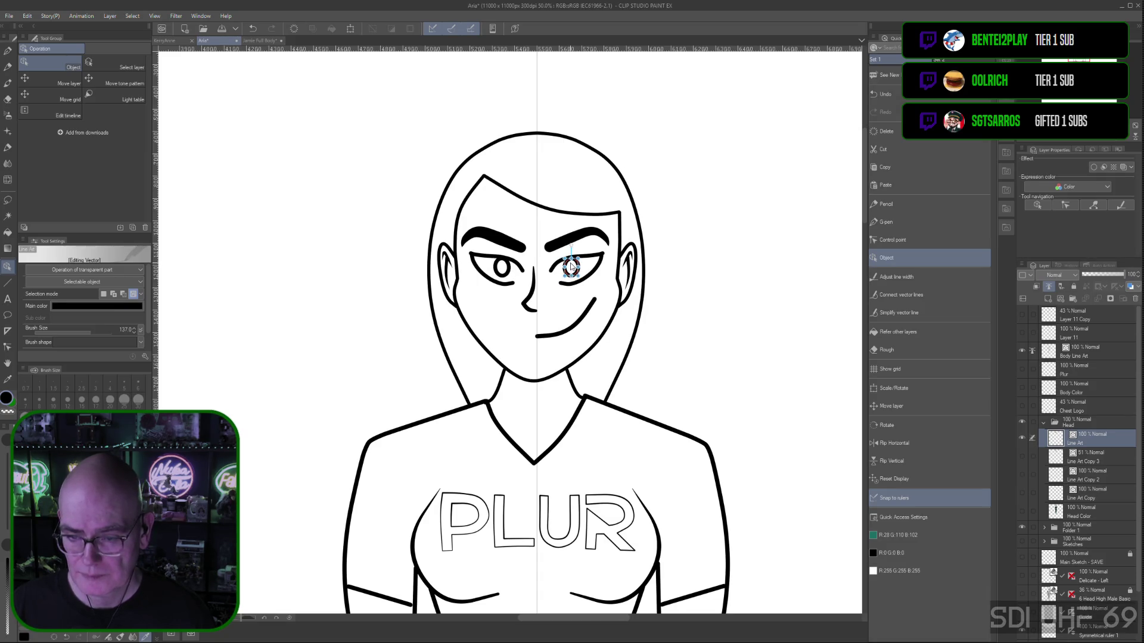
click(715, 311)
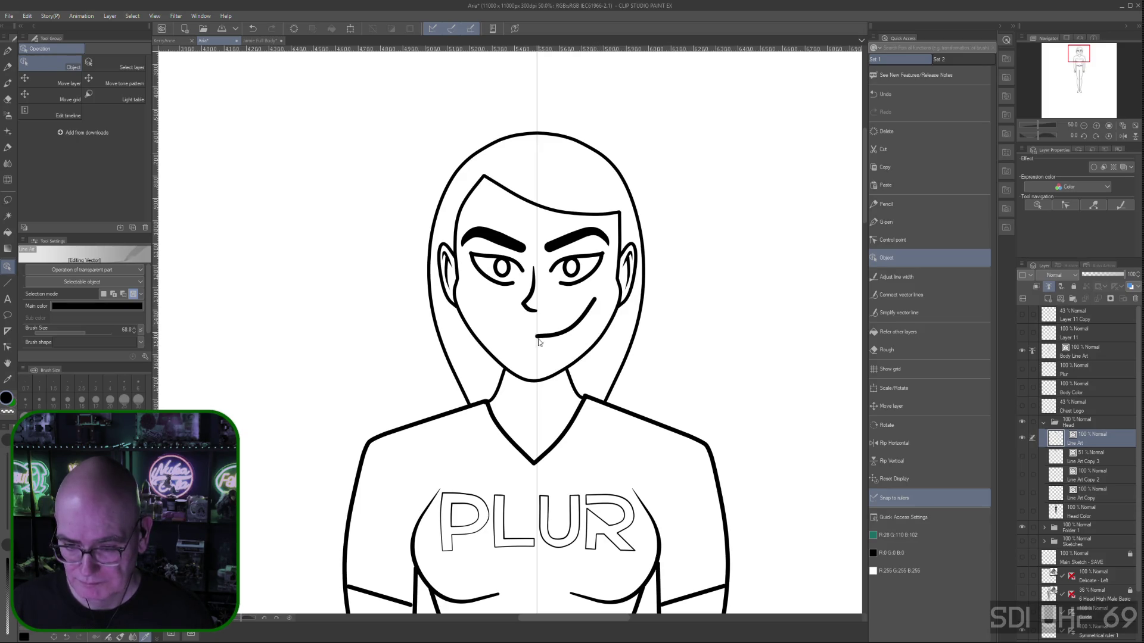
click(902, 240)
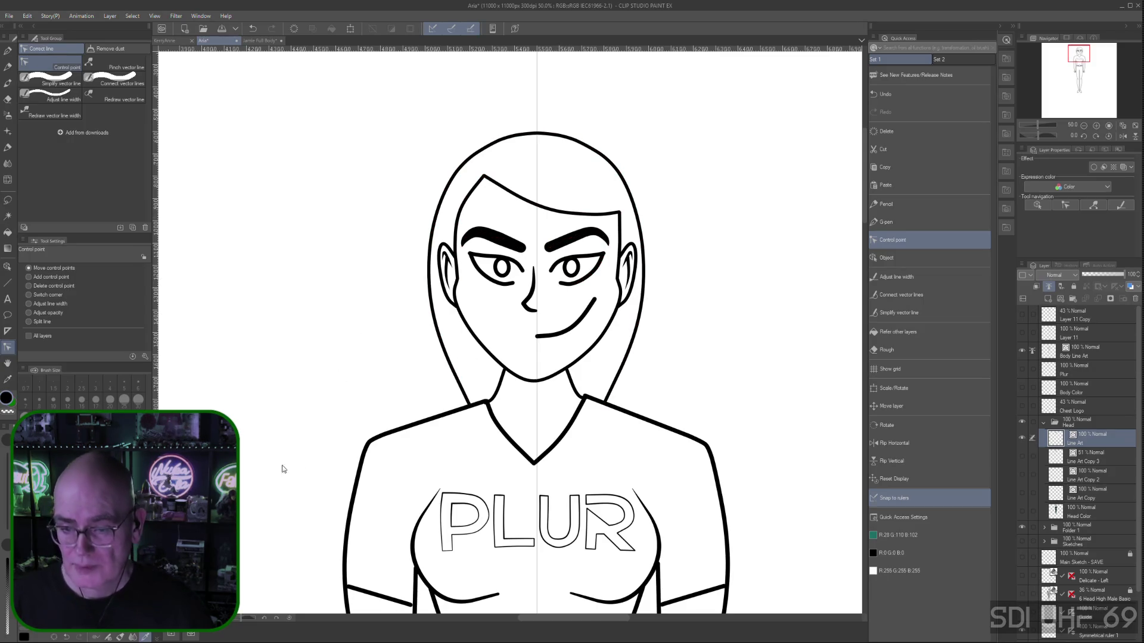
Delete a control point from the lower eyelid, undoing a trial end-point move
click(28, 286)
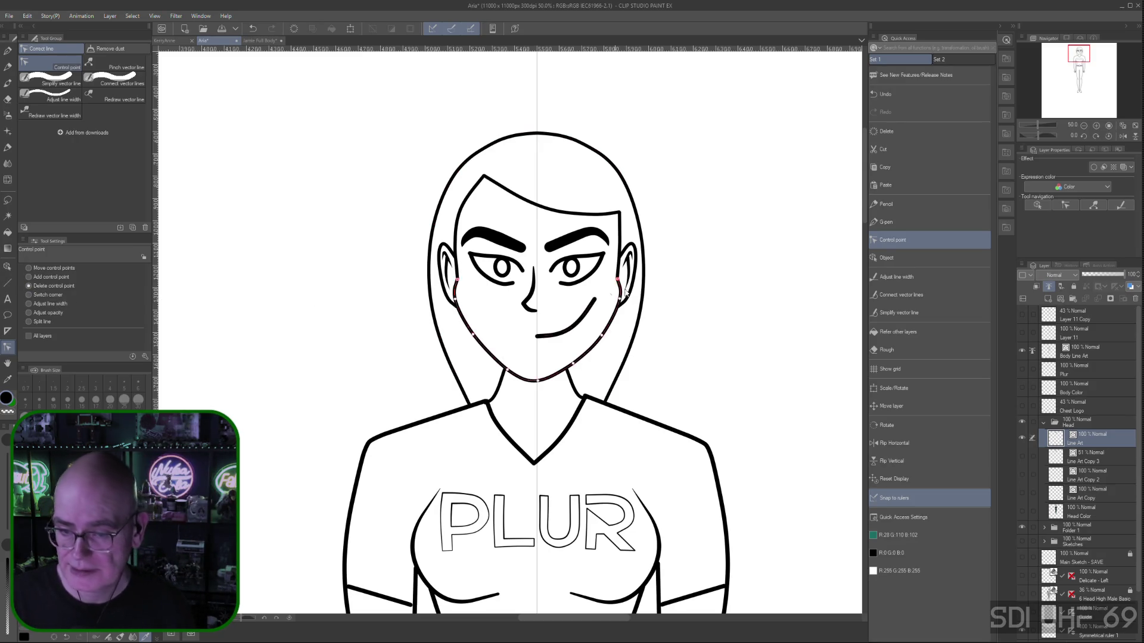
click(562, 286)
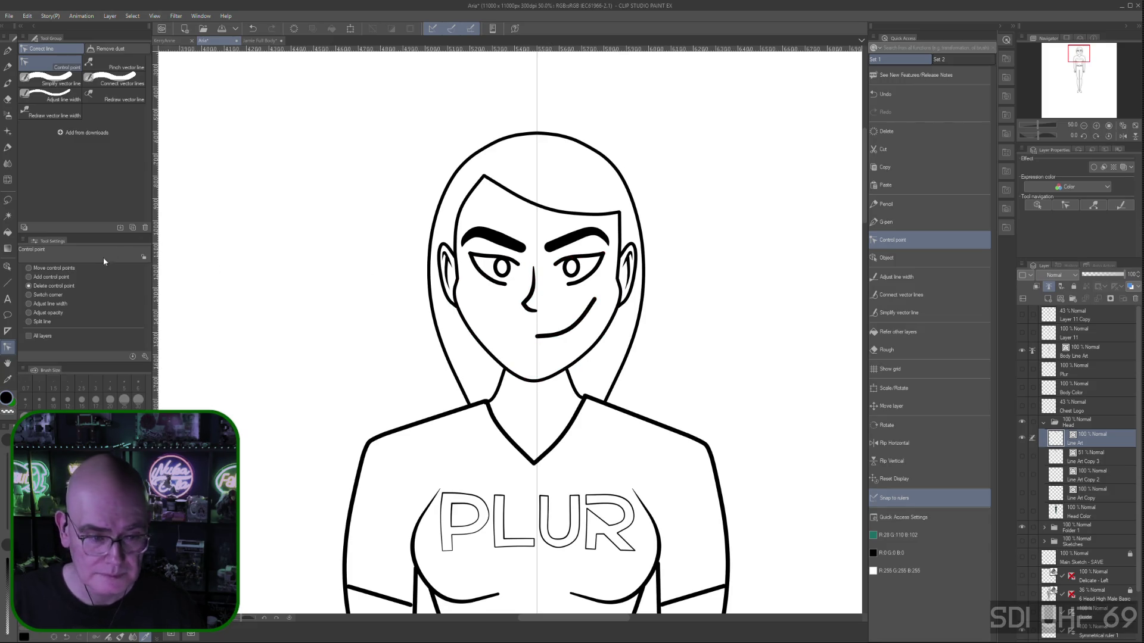
click(29, 268)
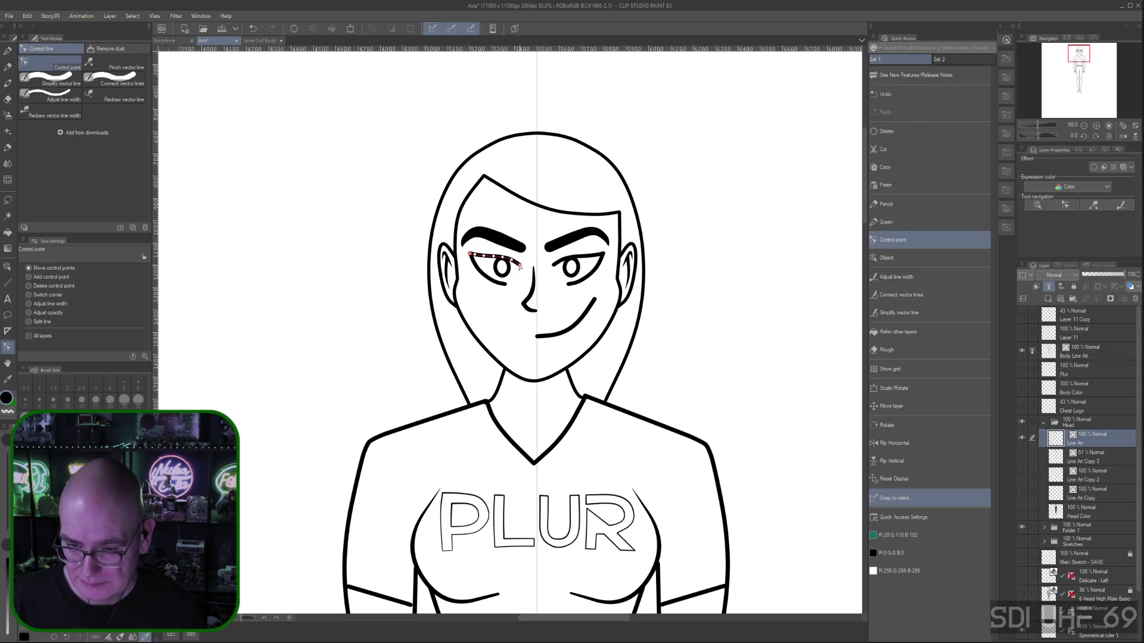
drag(507, 286, 490, 283)
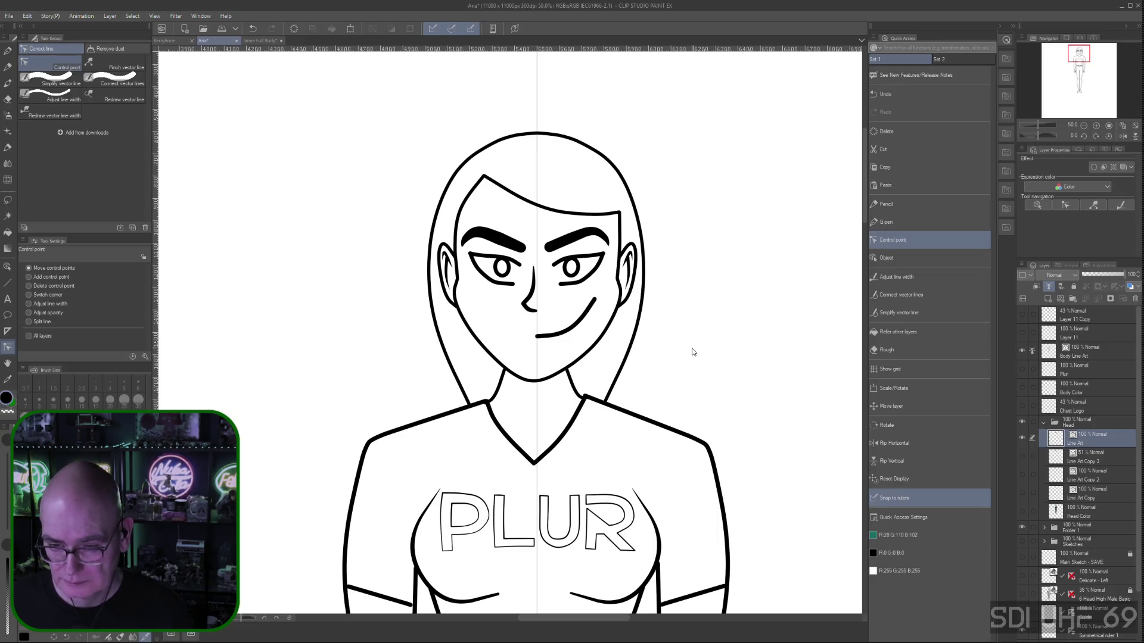
key(ctrl+z)
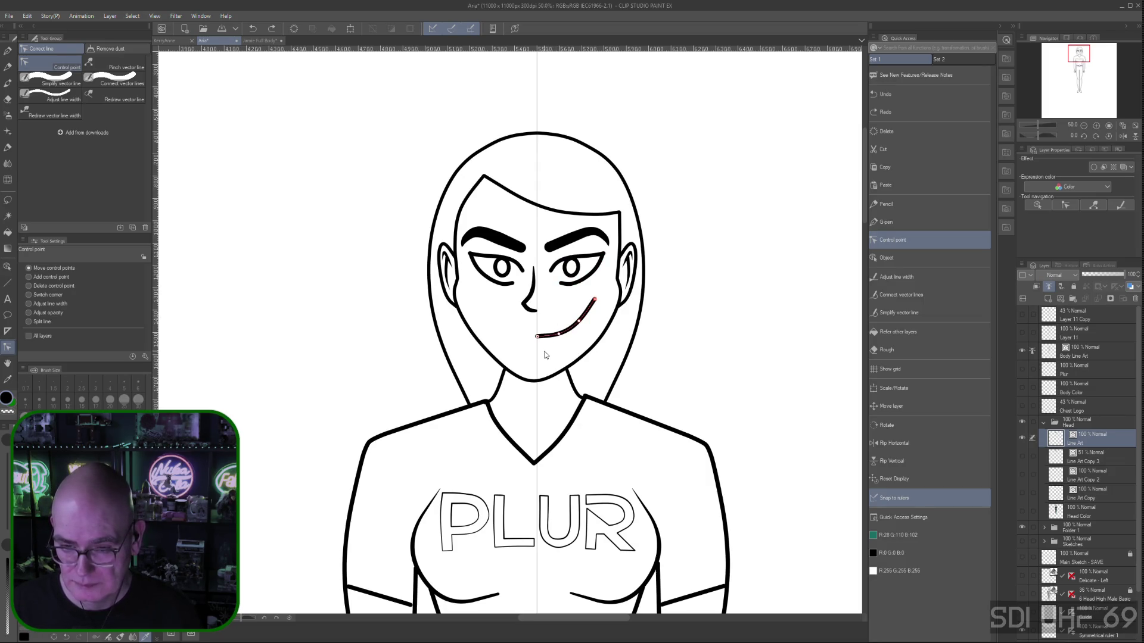
Reshape the smile into a gentle curve by adjusting its left end and middle points
drag(538, 338, 536, 351)
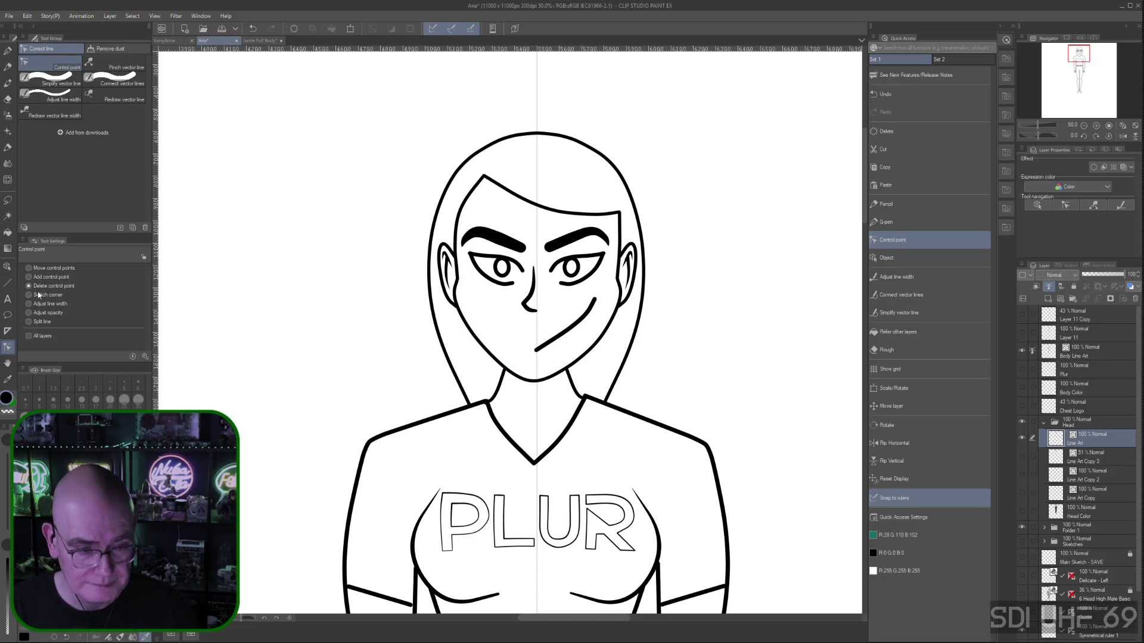
mouse_move(578, 324)
mouse_down()
mouse_move(588, 312)
mouse_move(535, 348)
mouse_move(581, 322)
mouse_up()
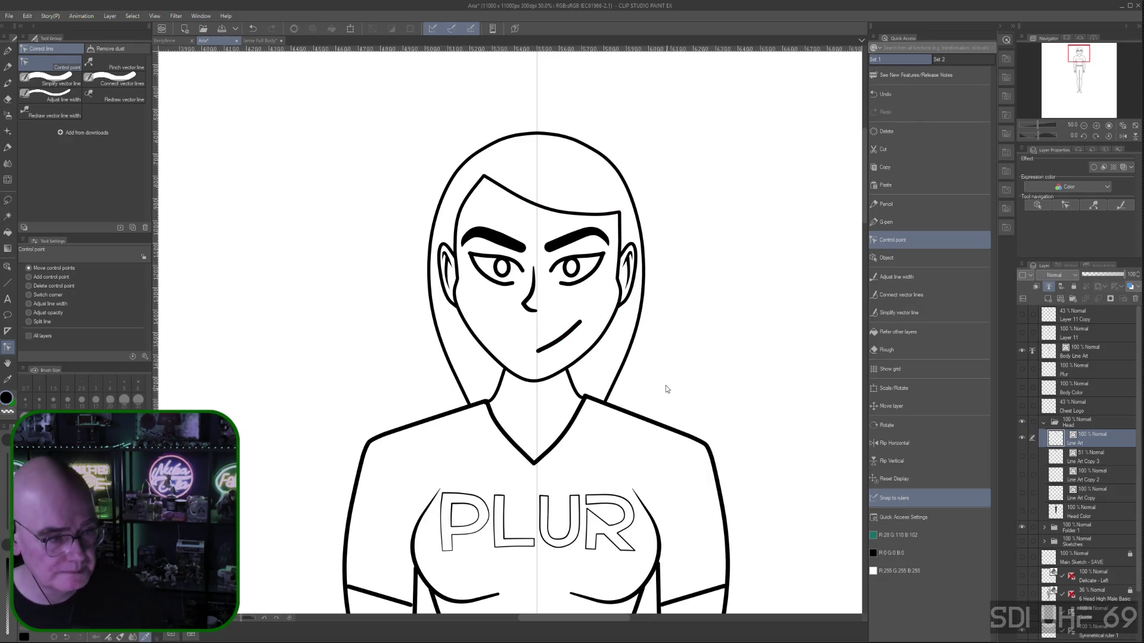
click(526, 316)
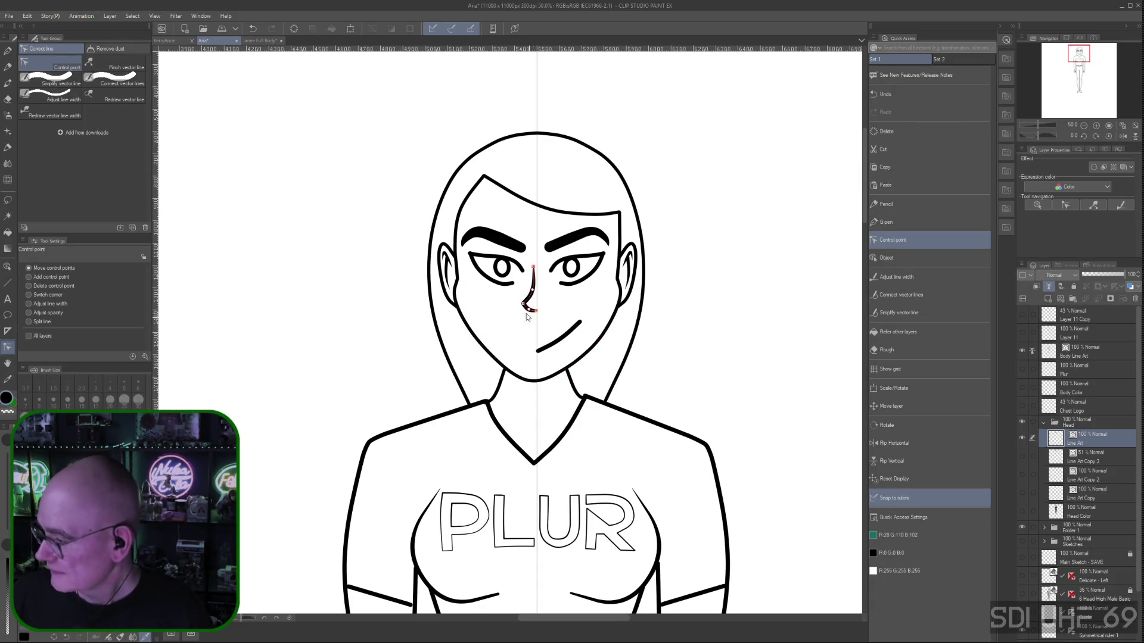
click(535, 351)
drag(538, 353, 538, 345)
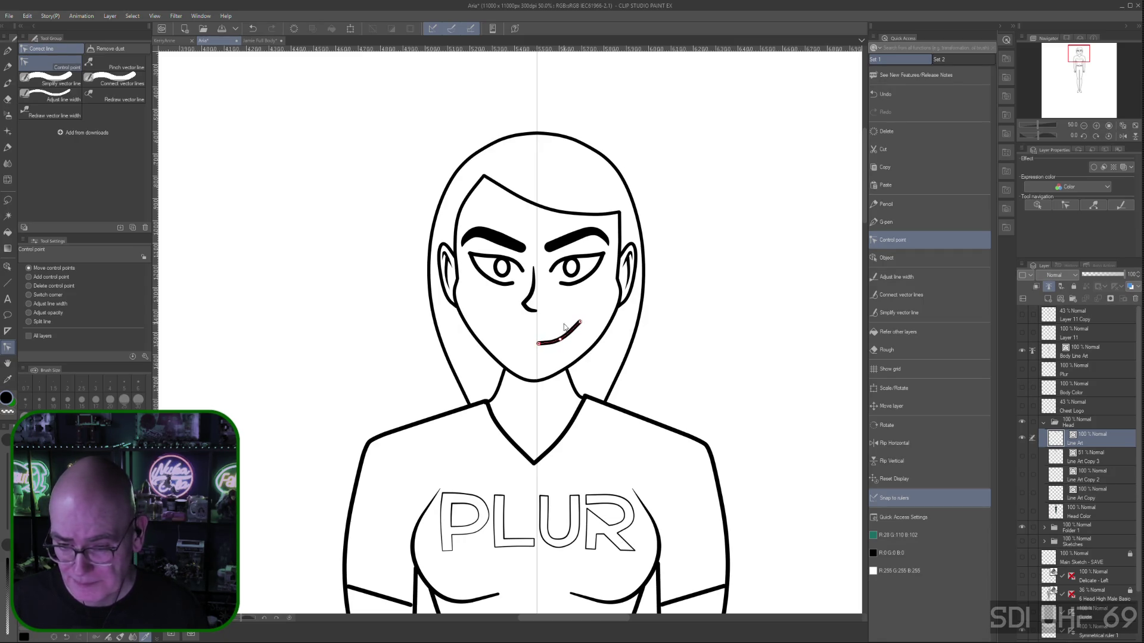
key(ctrl+minus)
mouse_move(773, 395)
mouse_down()
mouse_move(733, 383)
mouse_move(712, 304)
mouse_up()
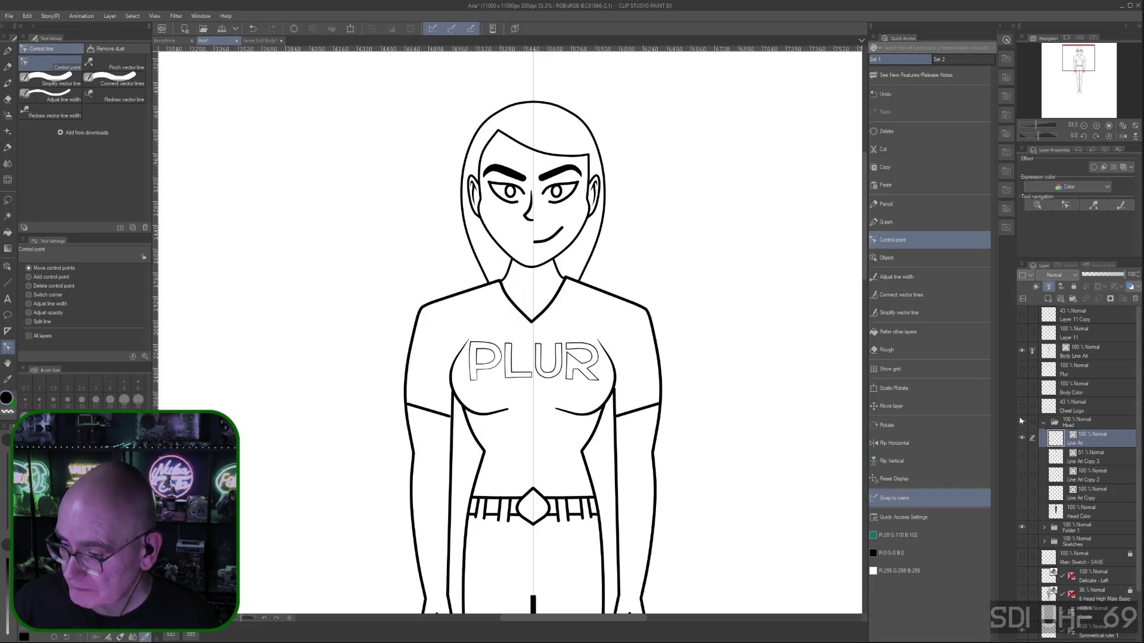
Move the nose line slightly down with the Object tool
click(877, 258)
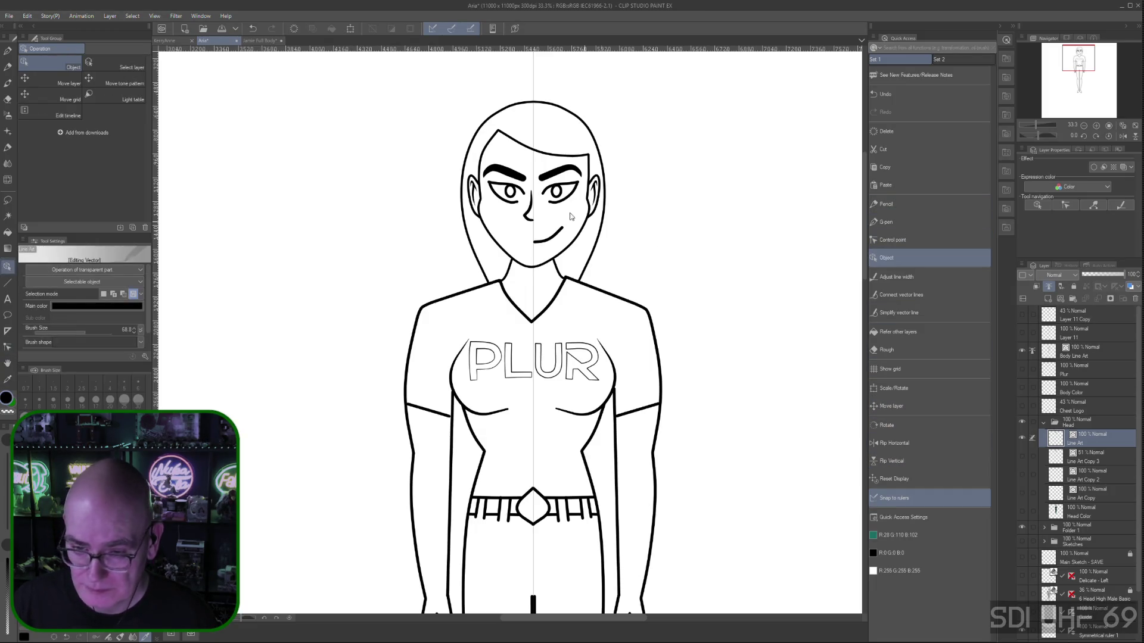
click(530, 213)
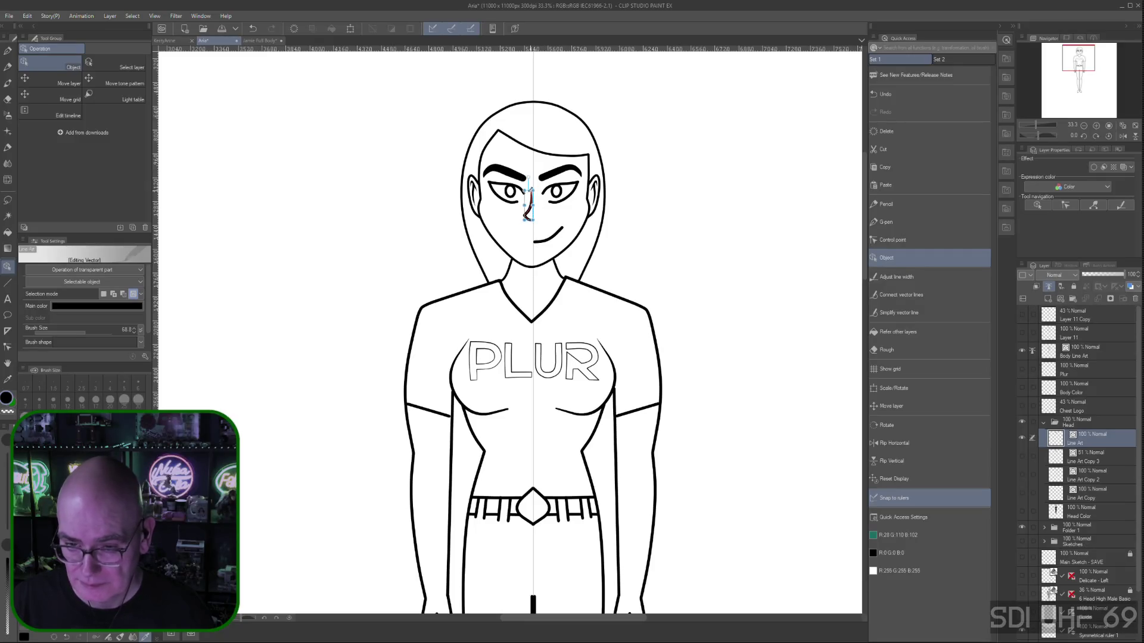
shift+click(546, 215)
shift+click(554, 215)
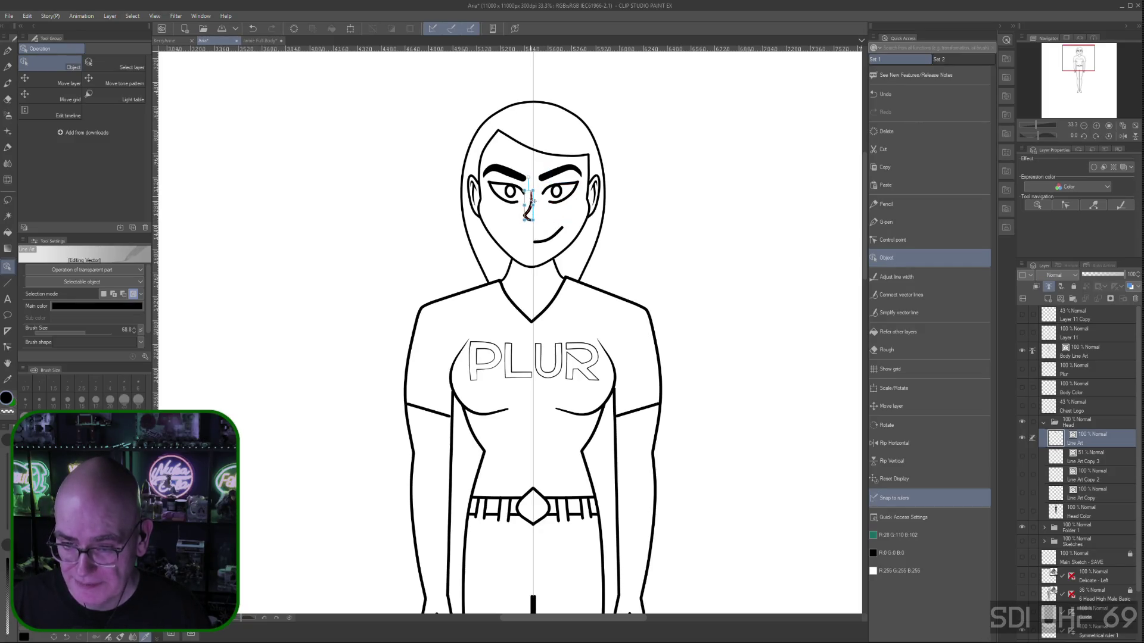
drag(533, 202, 535, 204)
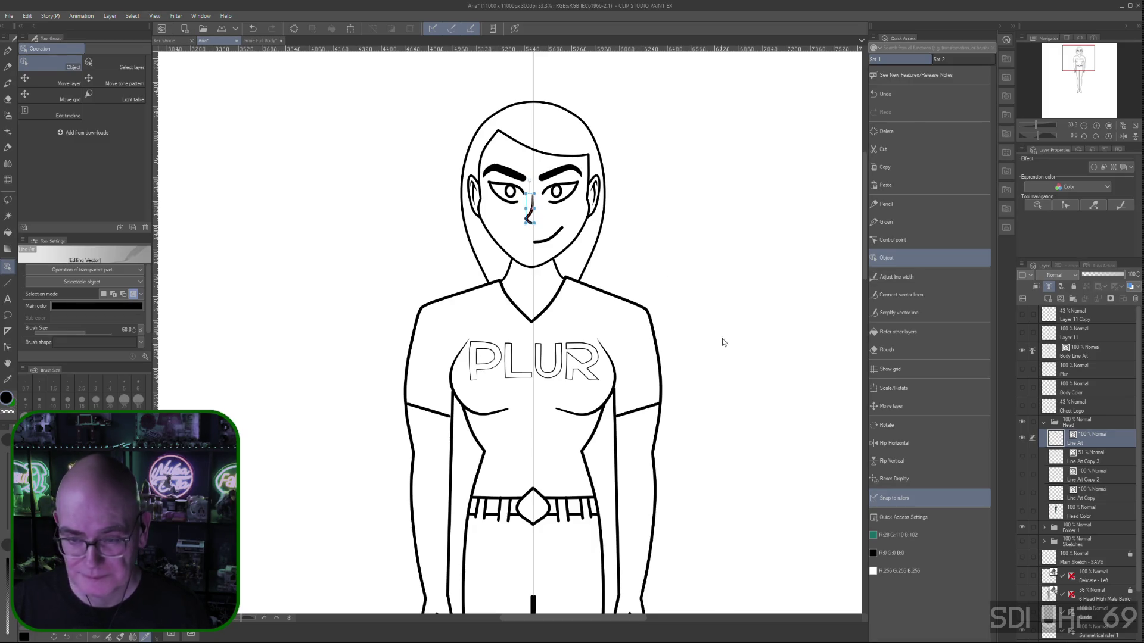
click(723, 288)
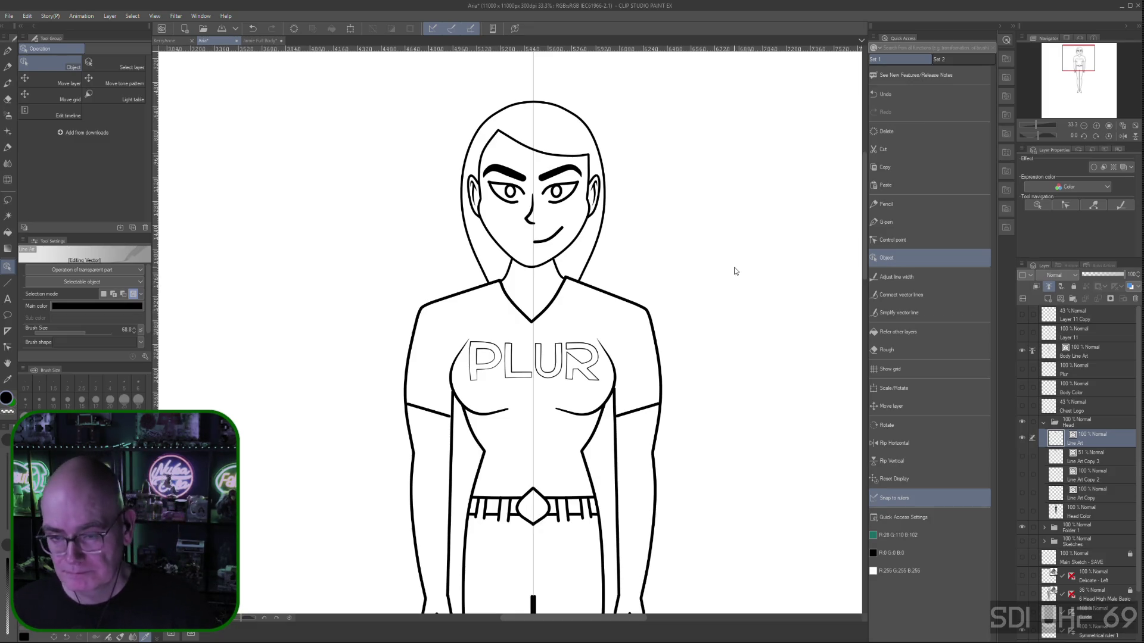
Toggle the grey Line Art Copy 3 sketch to compare, leaving it hidden
click(1023, 458)
click(1021, 456)
click(1020, 457)
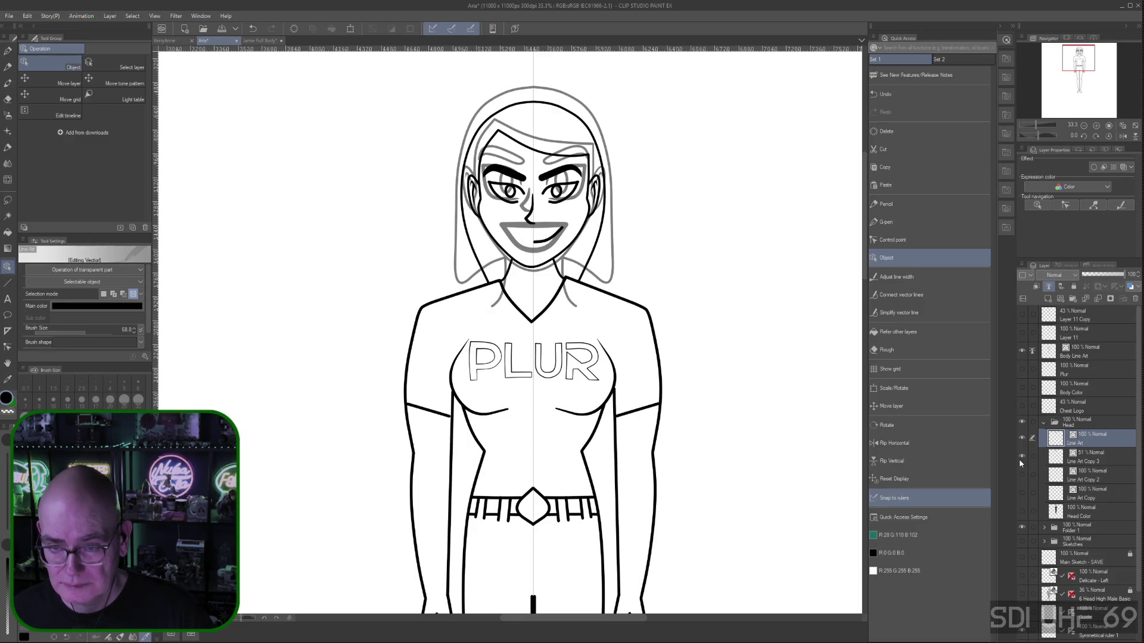
click(1021, 457)
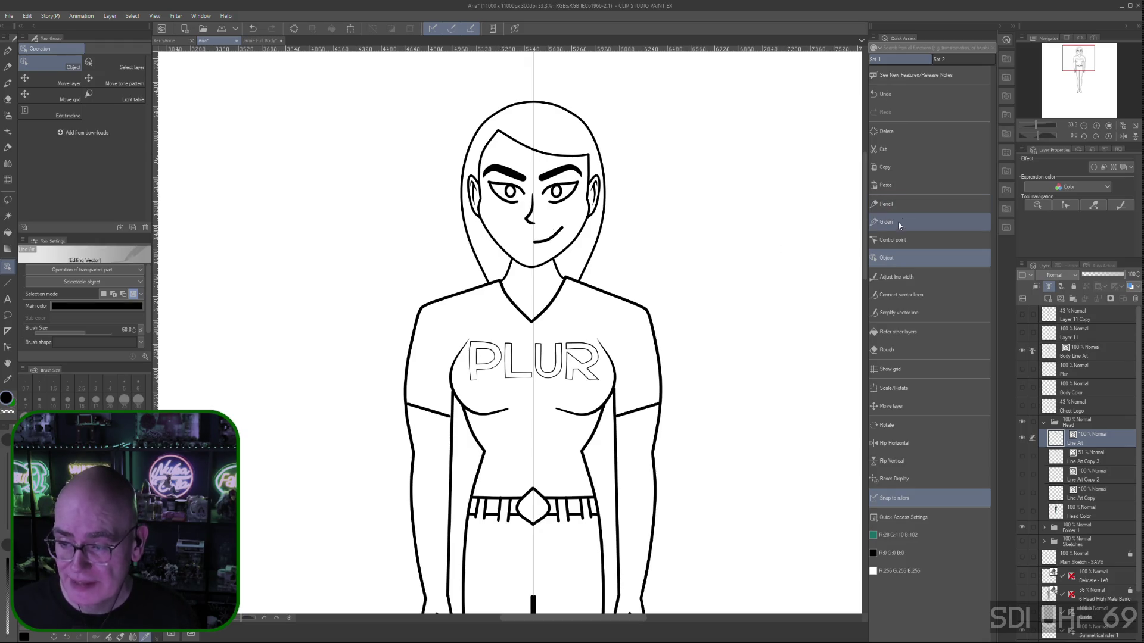
click(892, 239)
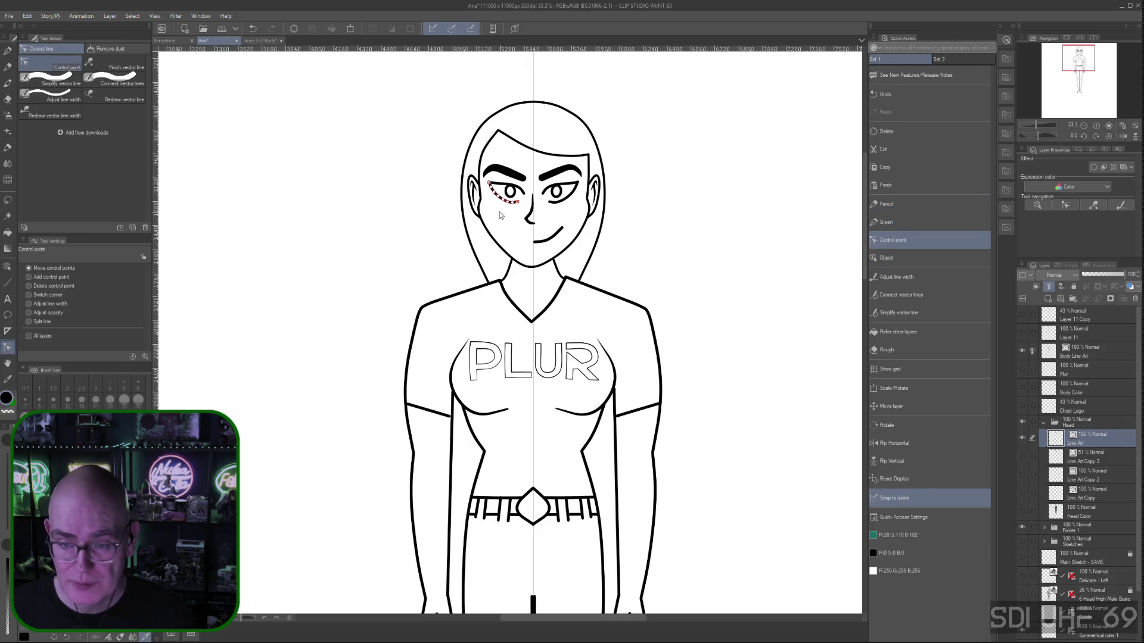
Reshape the lower eyelid curves of both eyes, undoing a trial point deletion
click(28, 285)
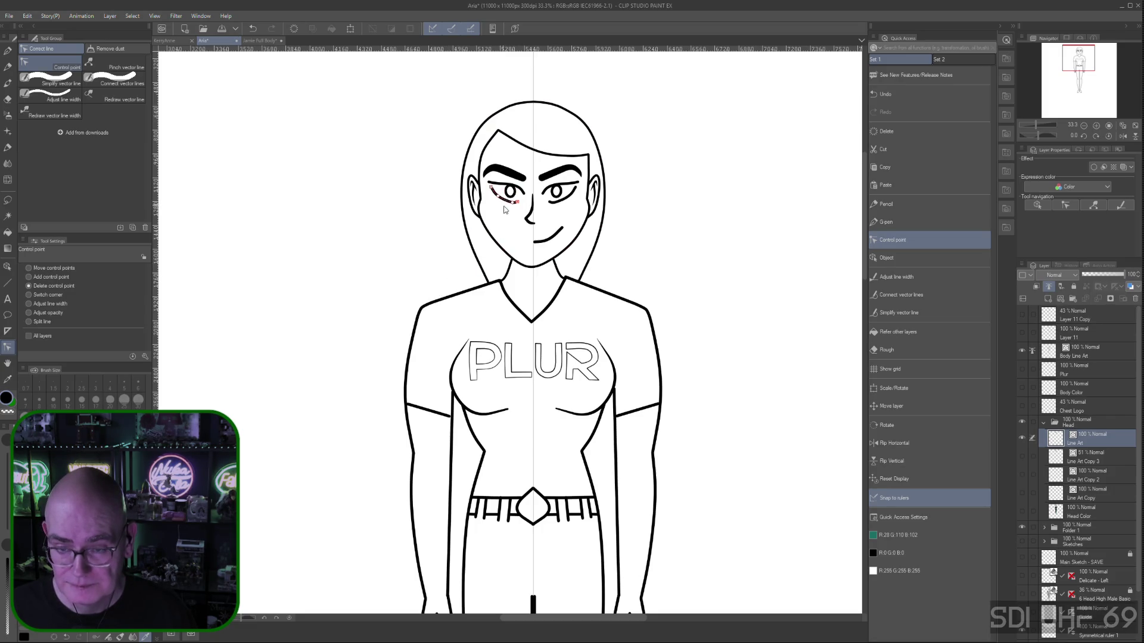
click(29, 268)
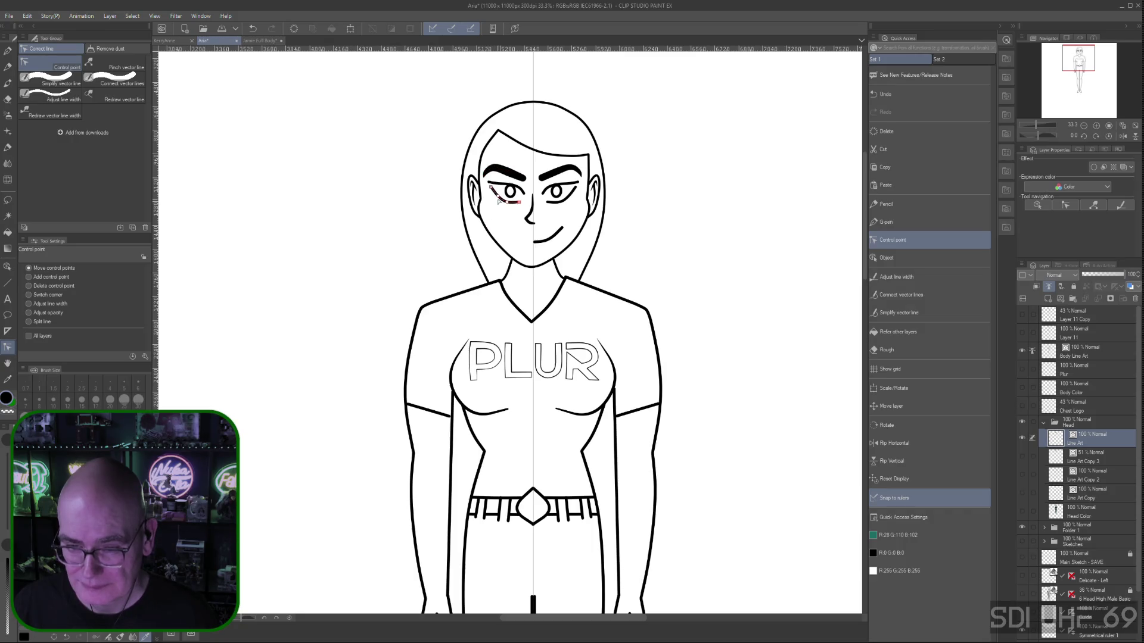
drag(499, 197, 490, 190)
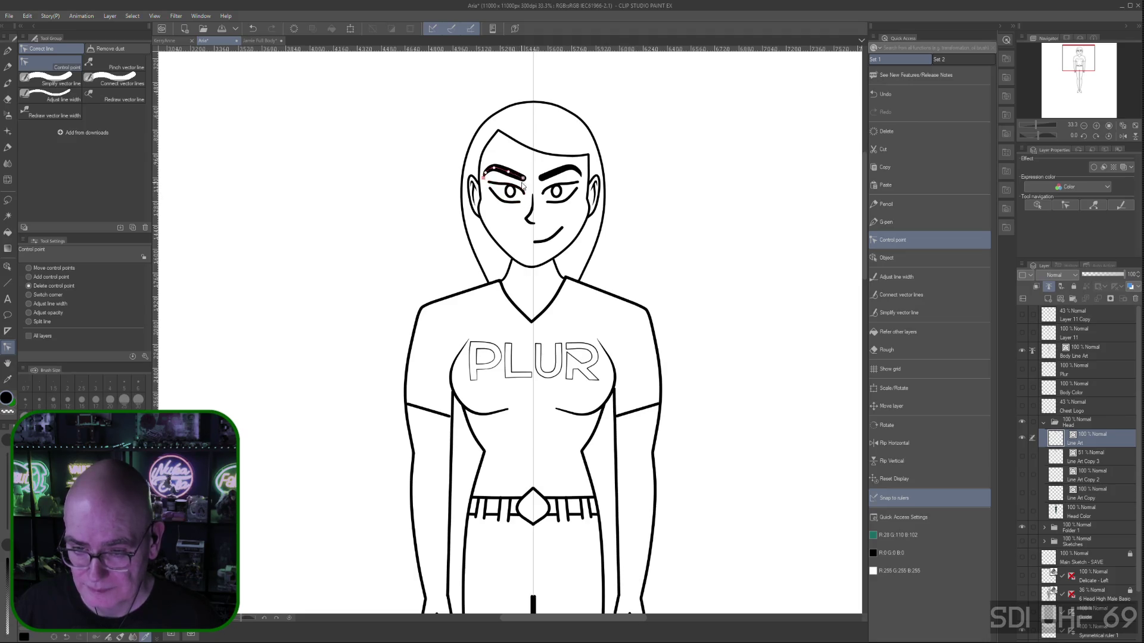
click(512, 186)
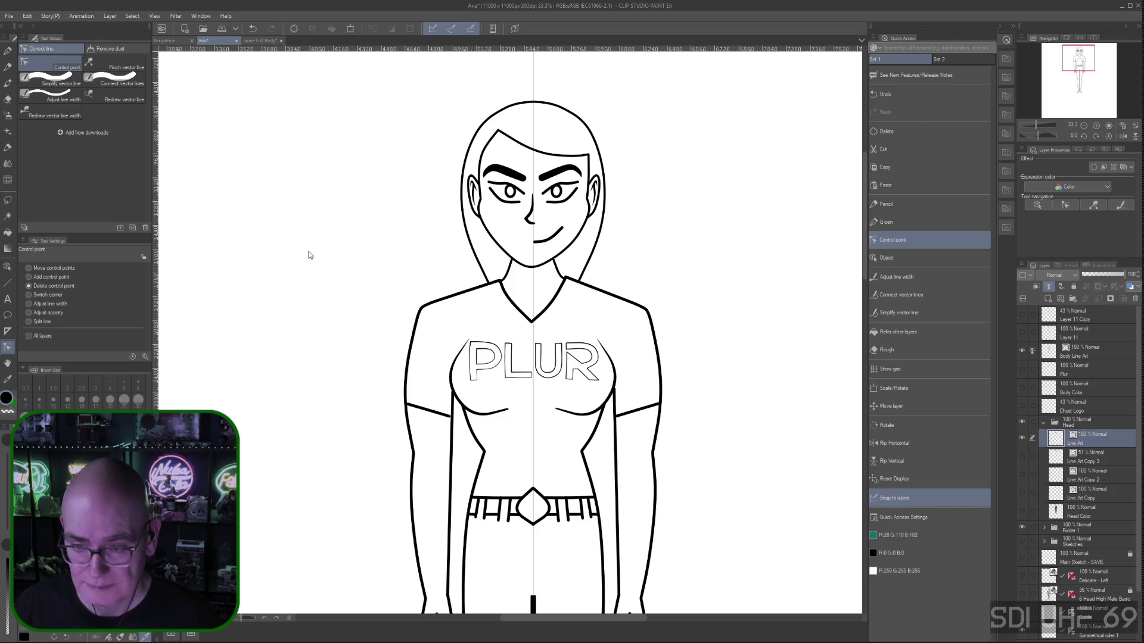
click(28, 269)
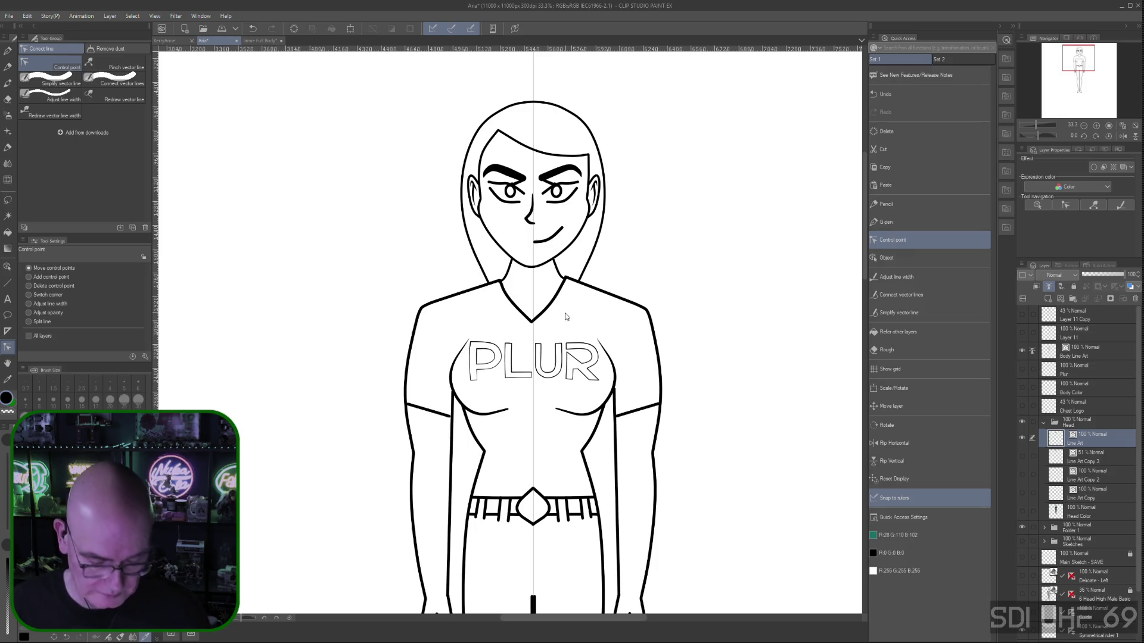
key(ctrl+z)
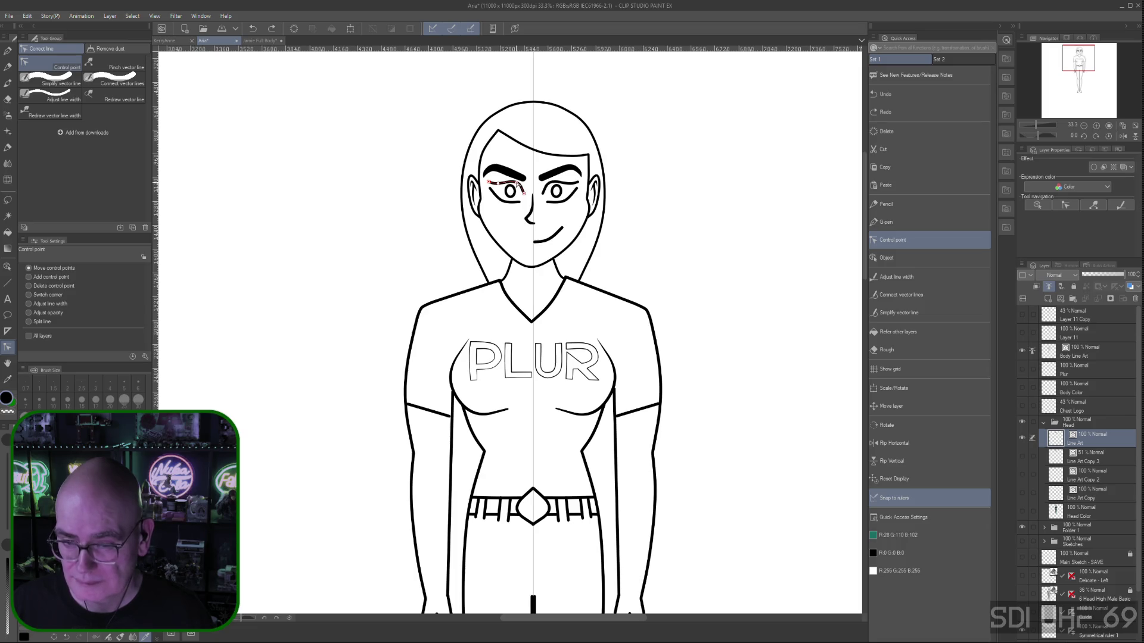
Refine the left eye's upper and lower eyelid curves, mirrored onto the right eye
drag(517, 186, 499, 181)
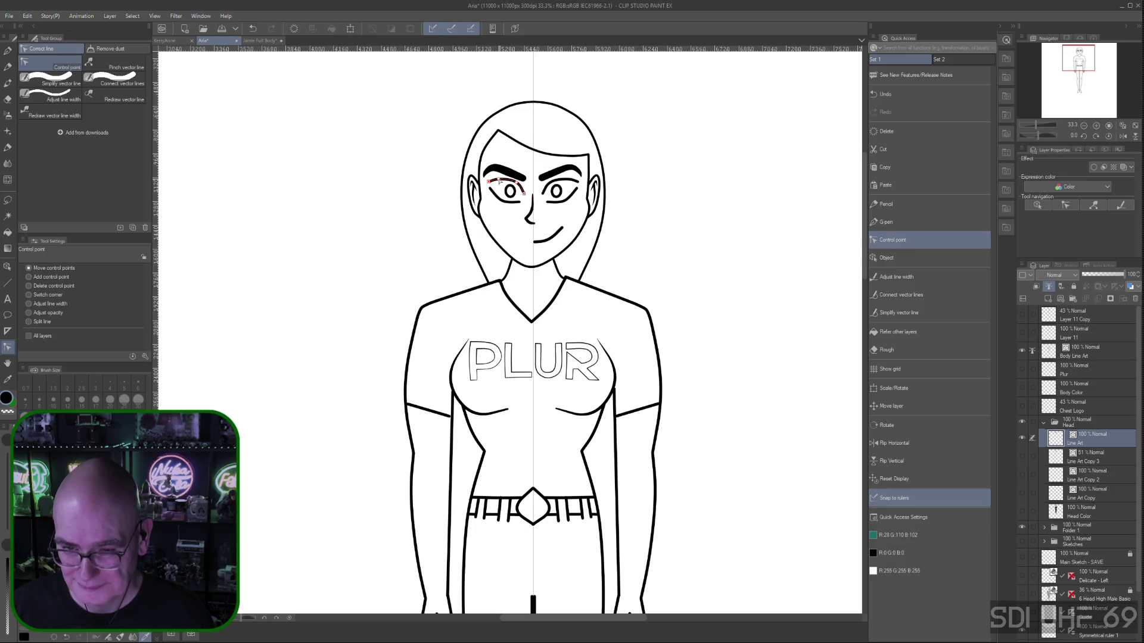
drag(499, 182, 498, 183)
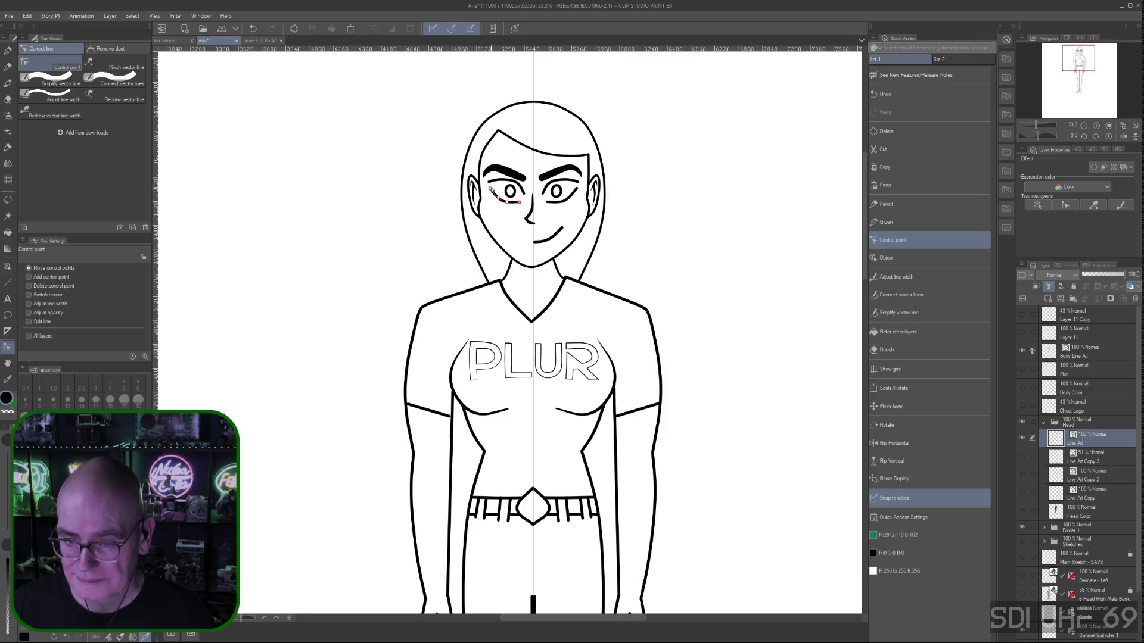
drag(490, 185, 513, 189)
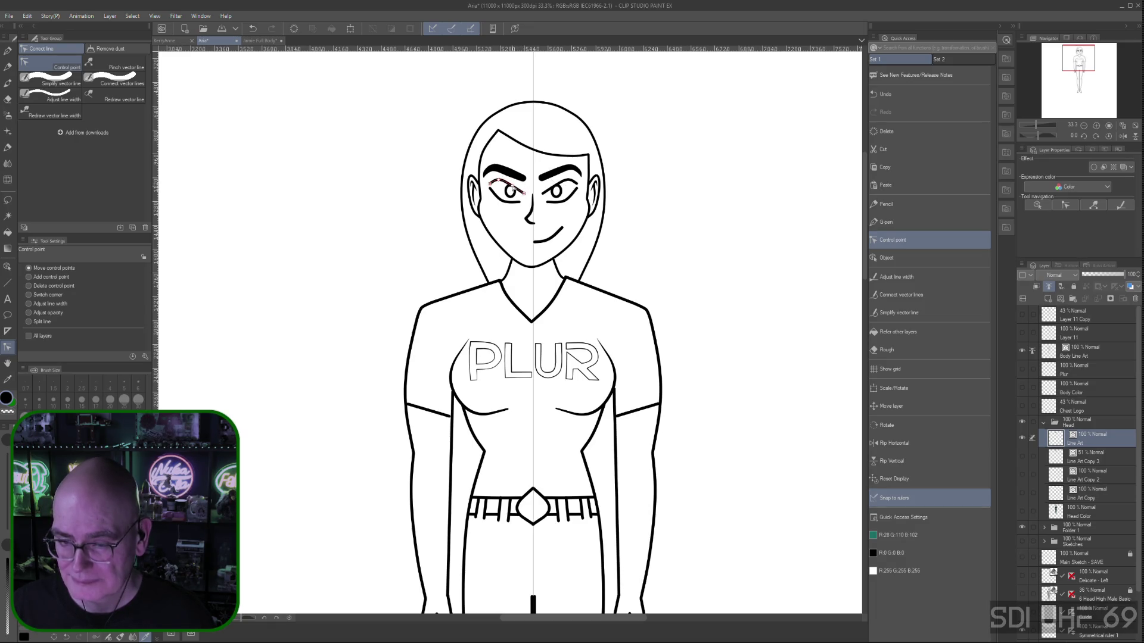
drag(498, 181, 490, 186)
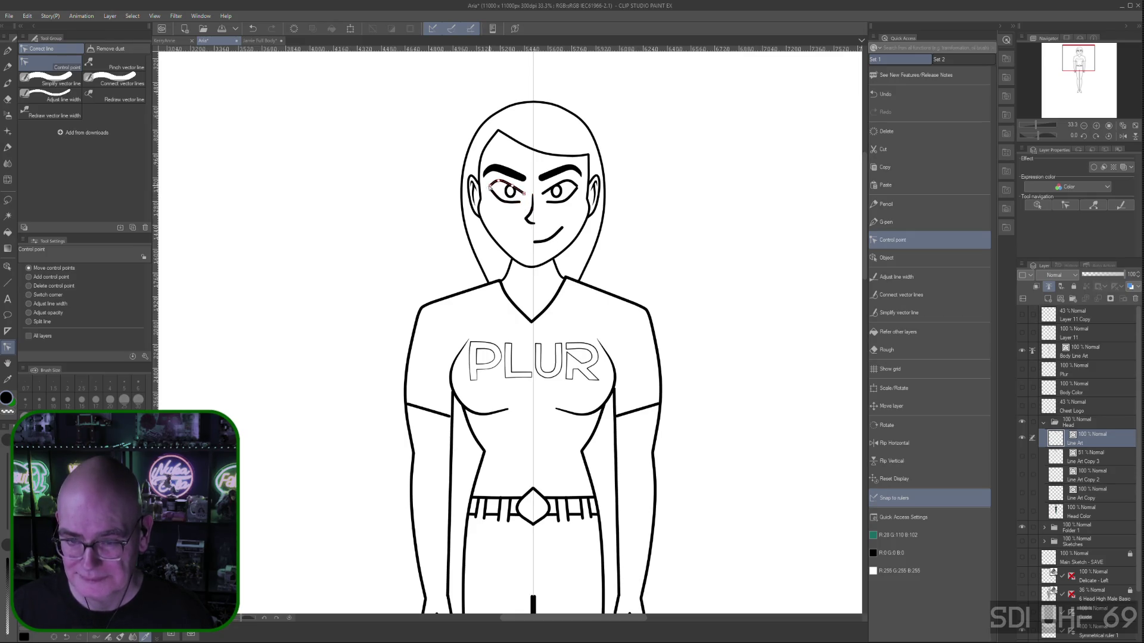
click(502, 201)
mouse_move(501, 201)
mouse_down()
mouse_move(511, 204)
mouse_move(492, 188)
mouse_up()
click(500, 186)
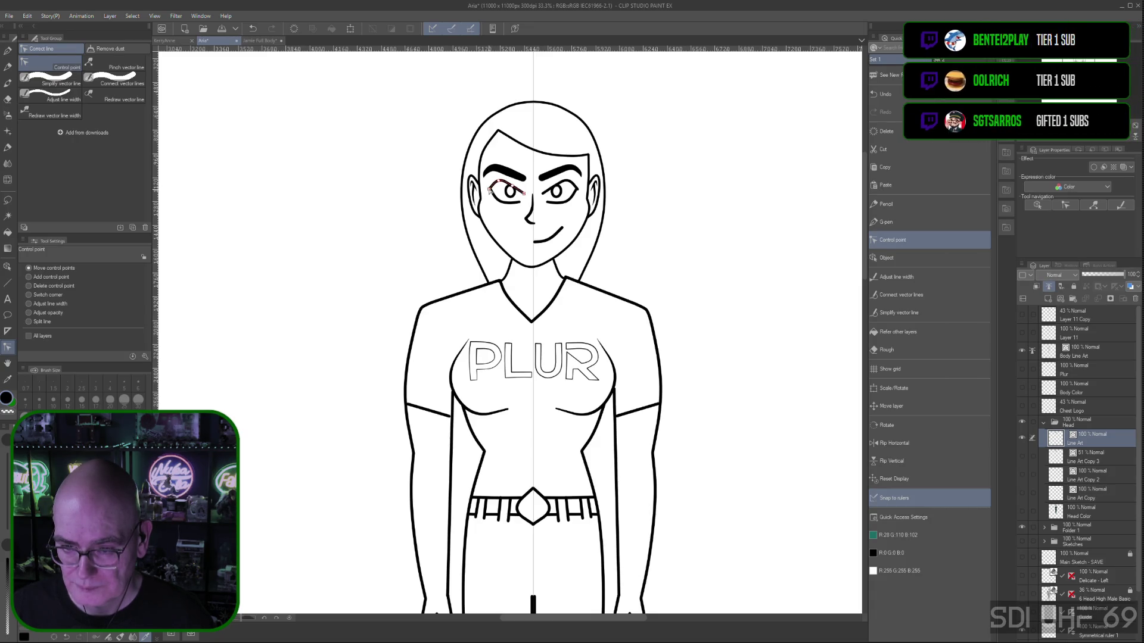
drag(492, 188, 491, 186)
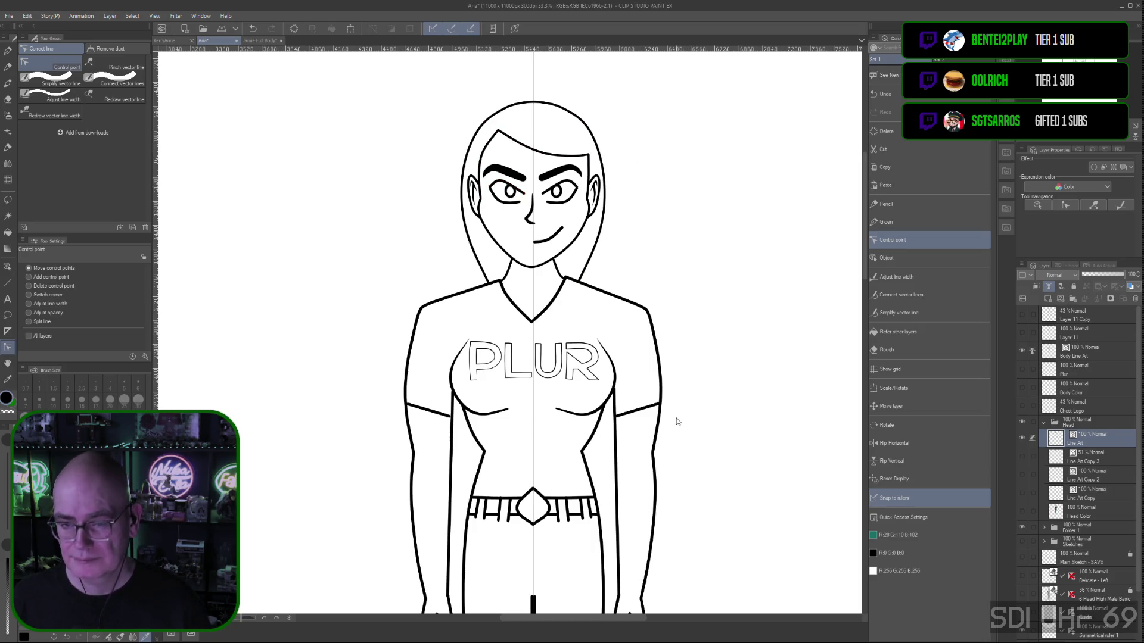
Zoom out and pan until the girl shows from head to past the knees, then save
scroll(664, 332, down, 1)
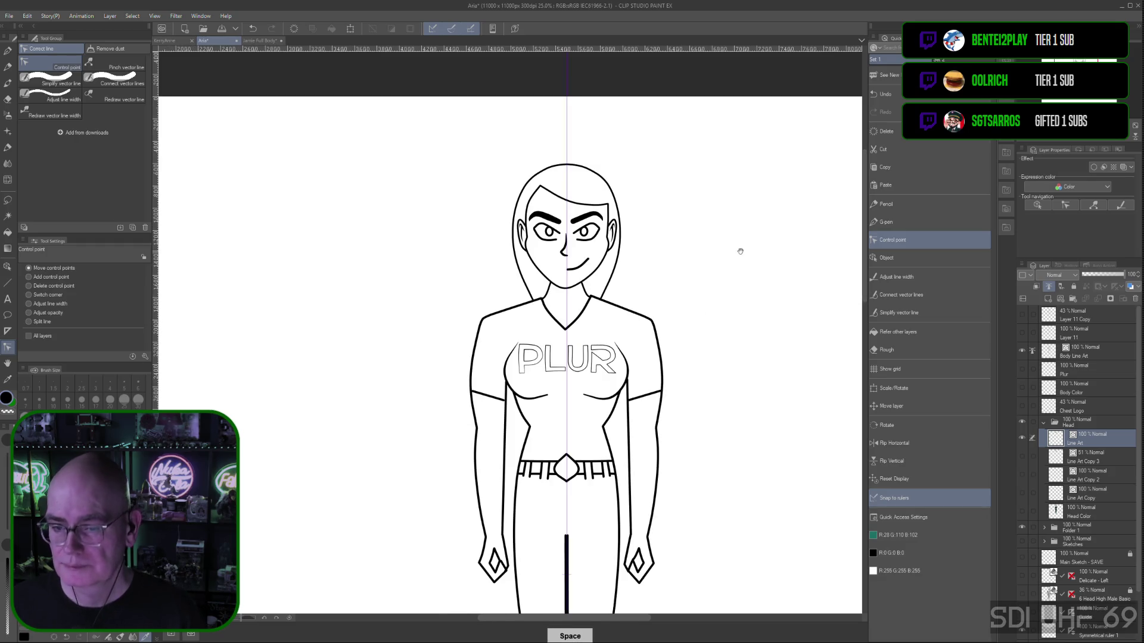
drag(766, 416, 714, 290)
scroll(714, 290, down, 2)
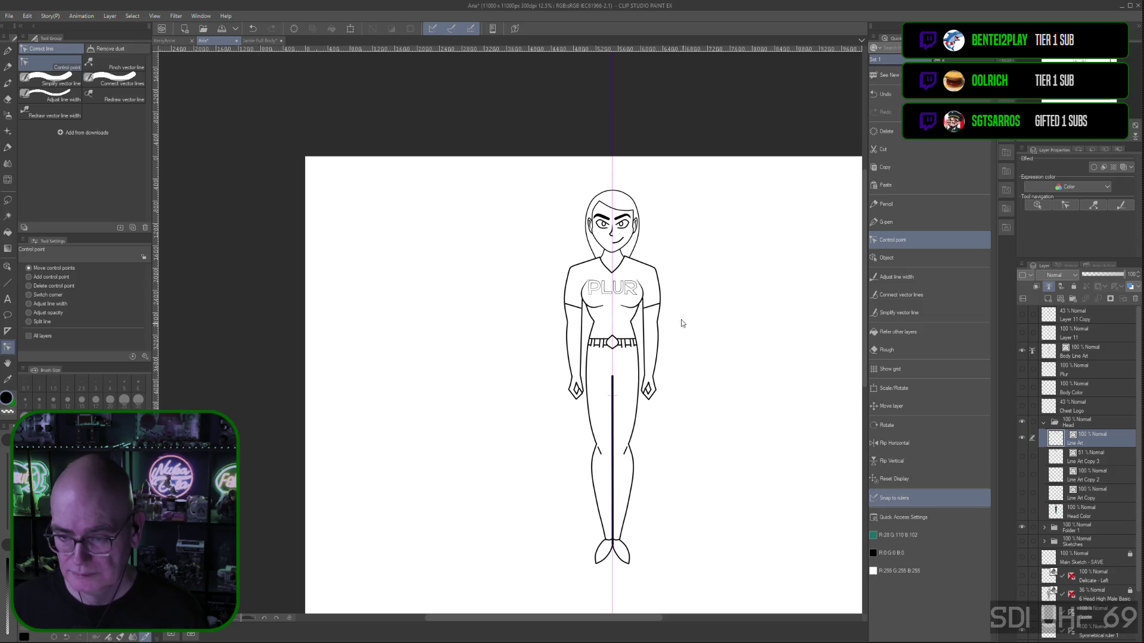
scroll(696, 404, up, 1)
scroll(690, 373, down, 1)
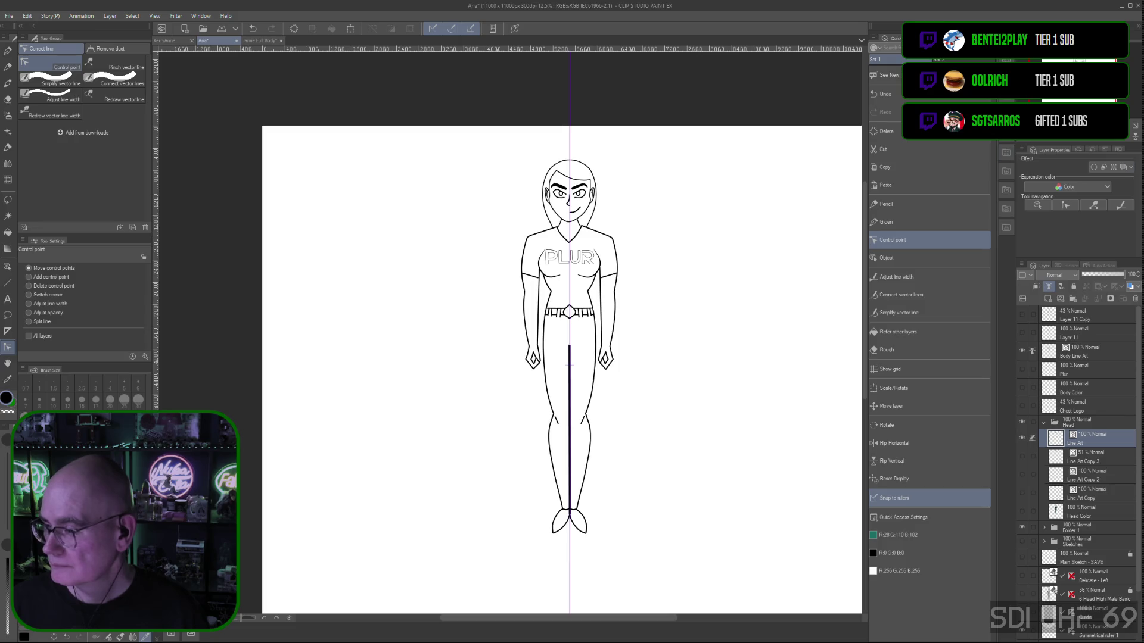
scroll(510, 332, up, 1)
scroll(510, 332, down, 1)
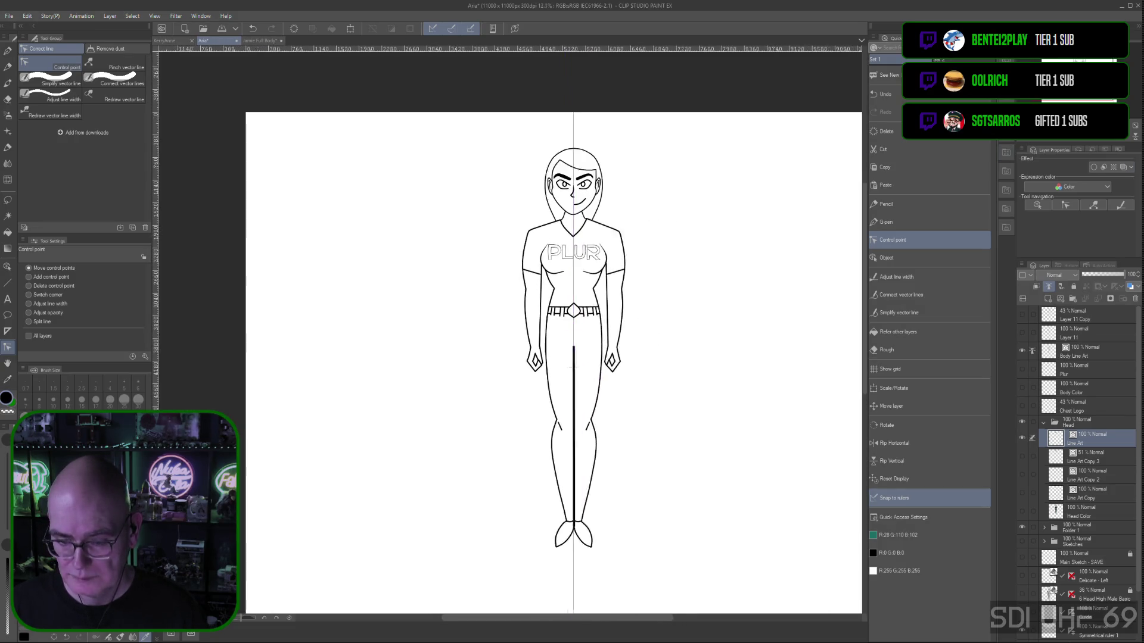
scroll(510, 332, up, 1)
scroll(787, 333, up, 1)
mouse_move(774, 388)
mouse_down()
mouse_move(707, 378)
mouse_move(720, 408)
mouse_up()
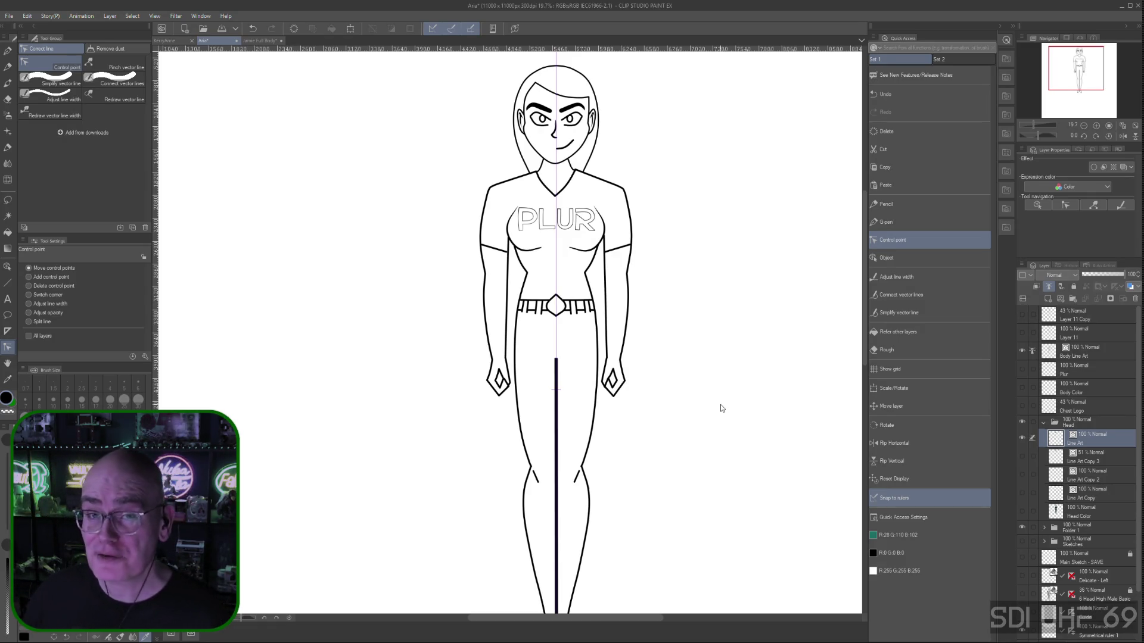
key(ctrl+s)
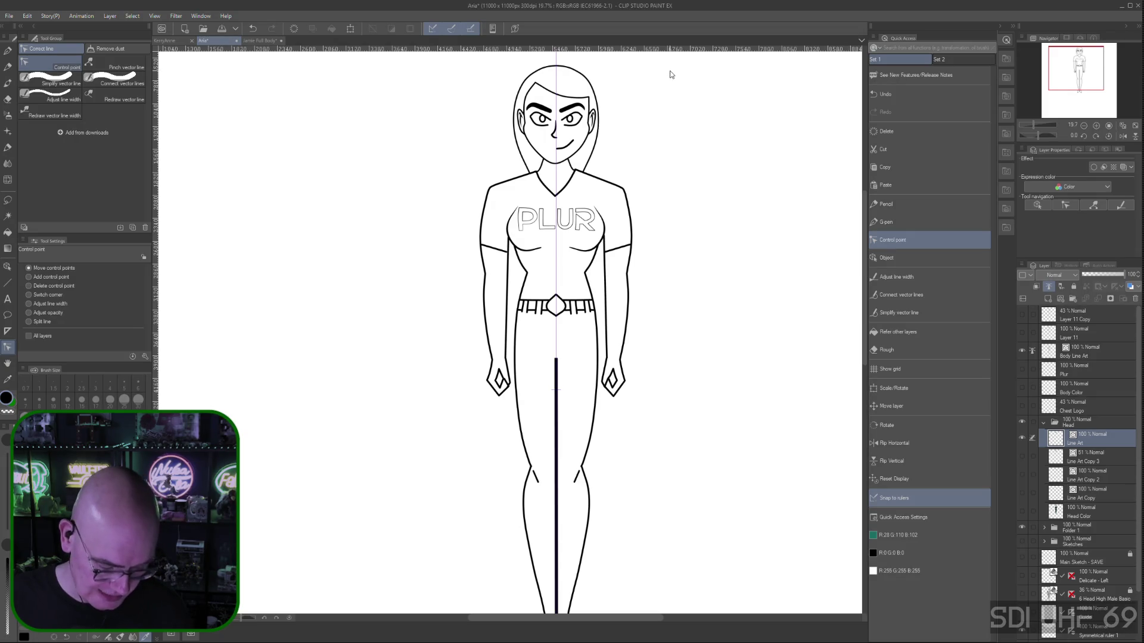
Zoom in close on the girl's face
key(ctrl+plus)
key(ctrl+plus)
Select the right pupil as an object and thicken its outline to about brush size 147
mouse_move(586, 197)
mouse_down()
mouse_move(584, 222)
mouse_move(720, 253)
mouse_move(732, 244)
mouse_up()
click(887, 259)
click(613, 171)
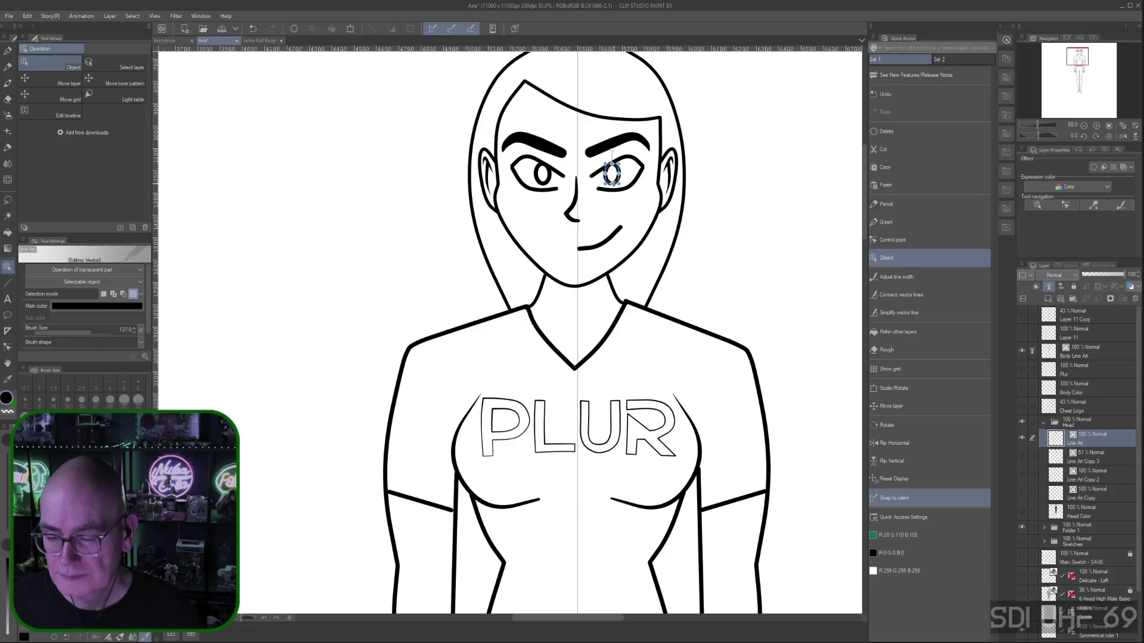
key(bracketright)
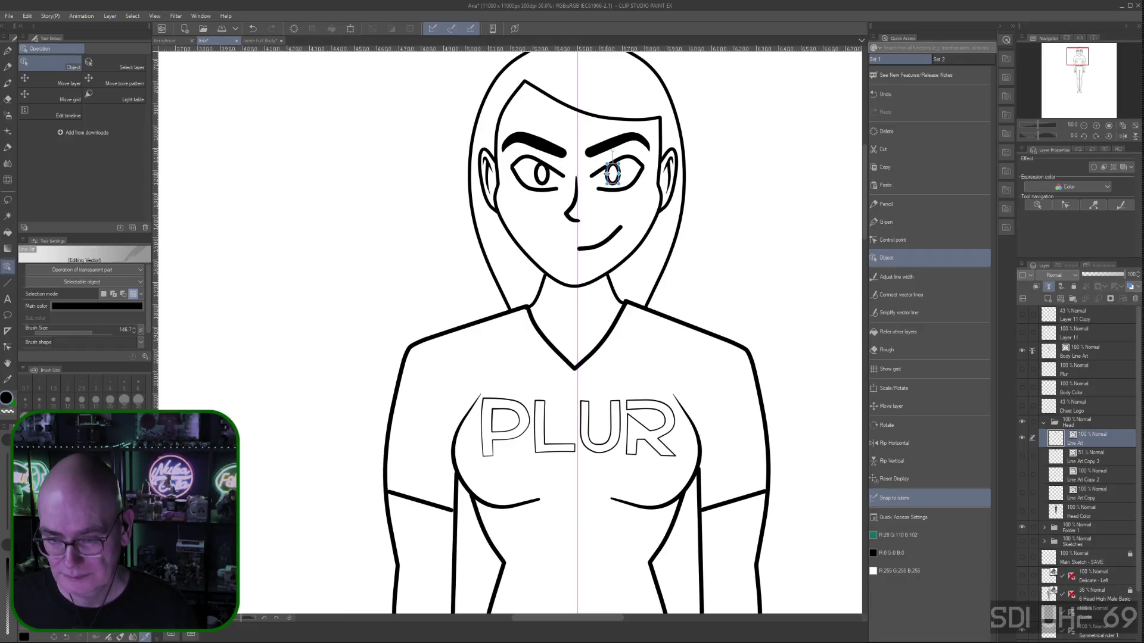
key(bracketleft)
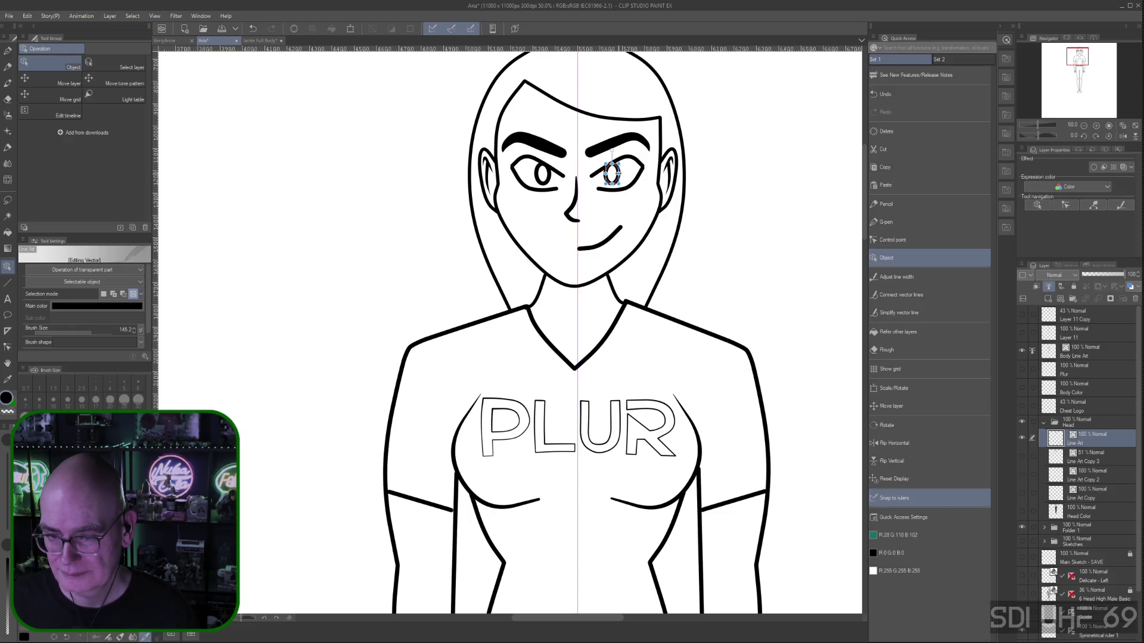
key(bracketright)
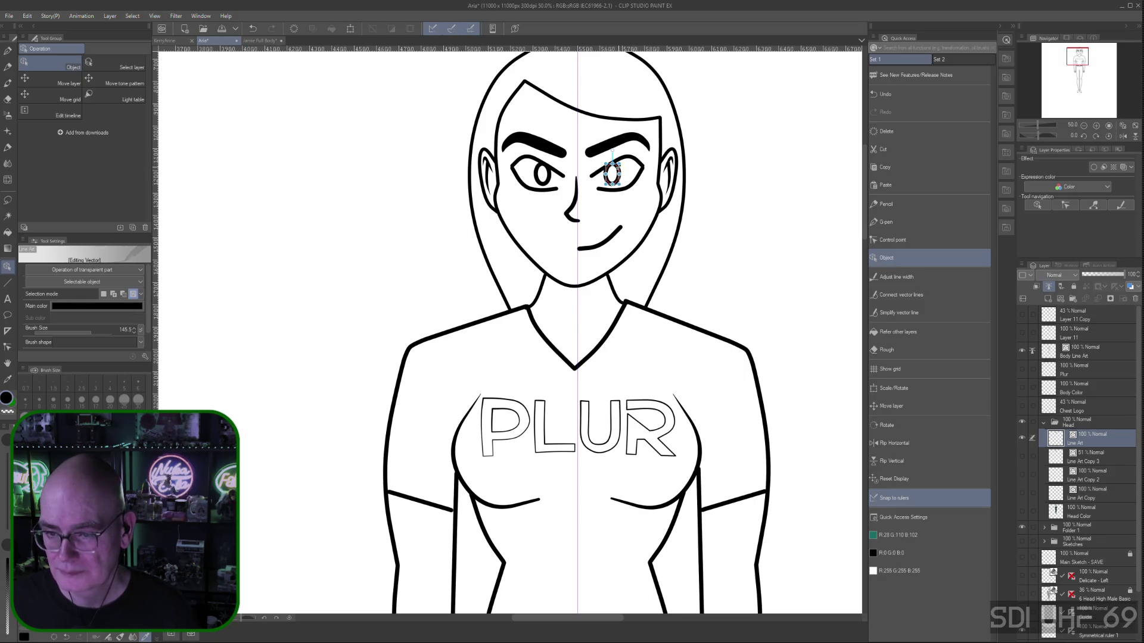
key(bracketright)
Nudge the mirrored pupils toward the face's centre and deselect them
drag(623, 173, 619, 171)
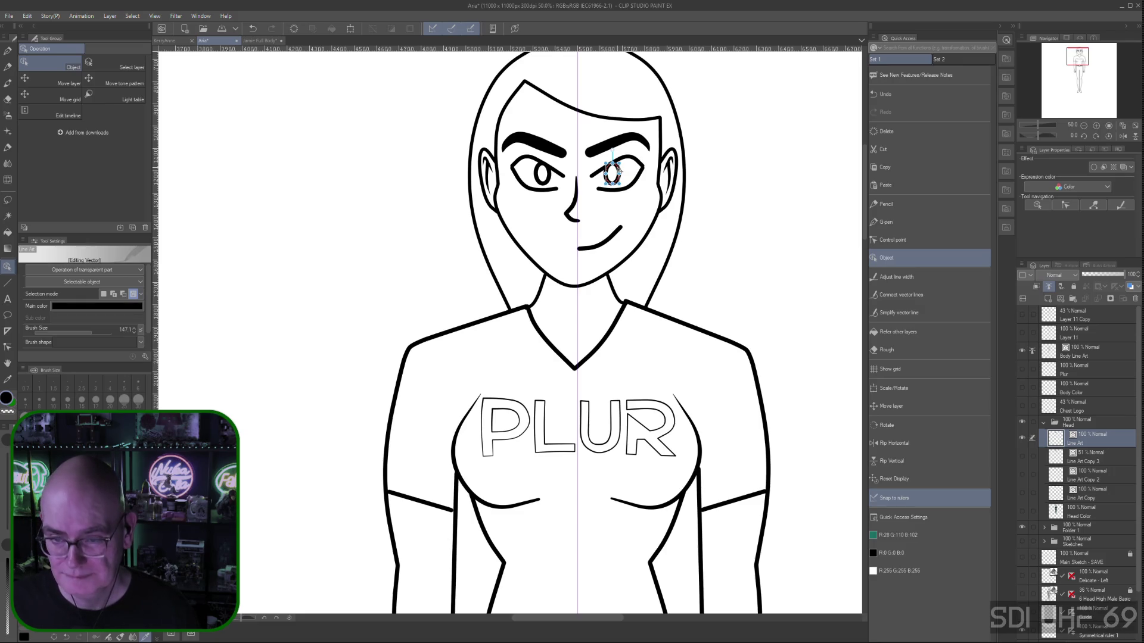
key(ctrl+minus)
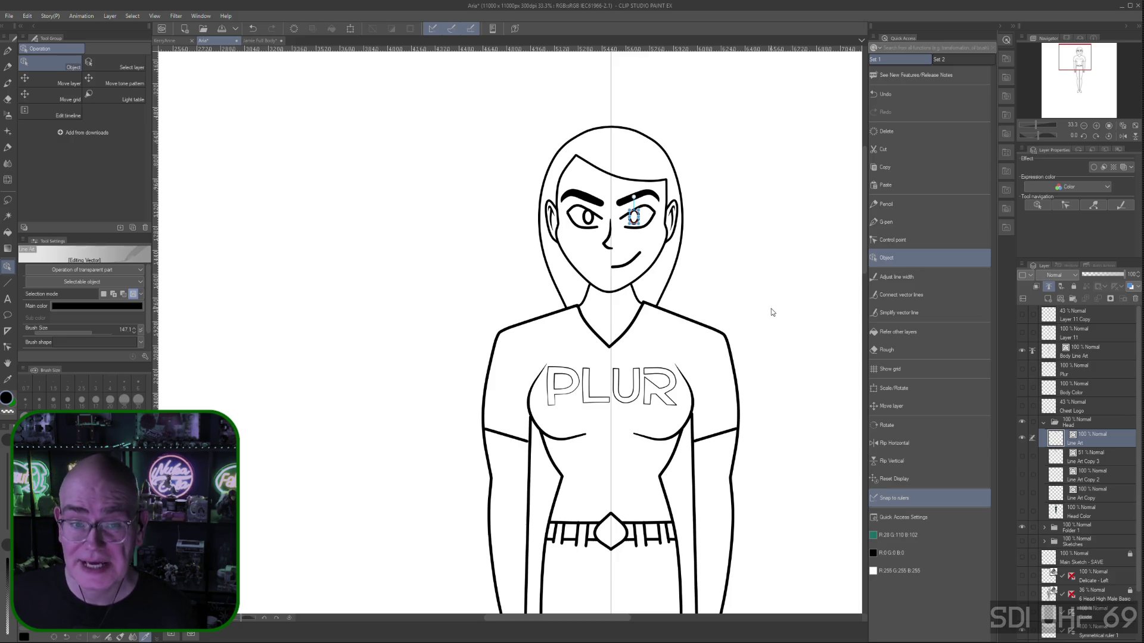
click(786, 316)
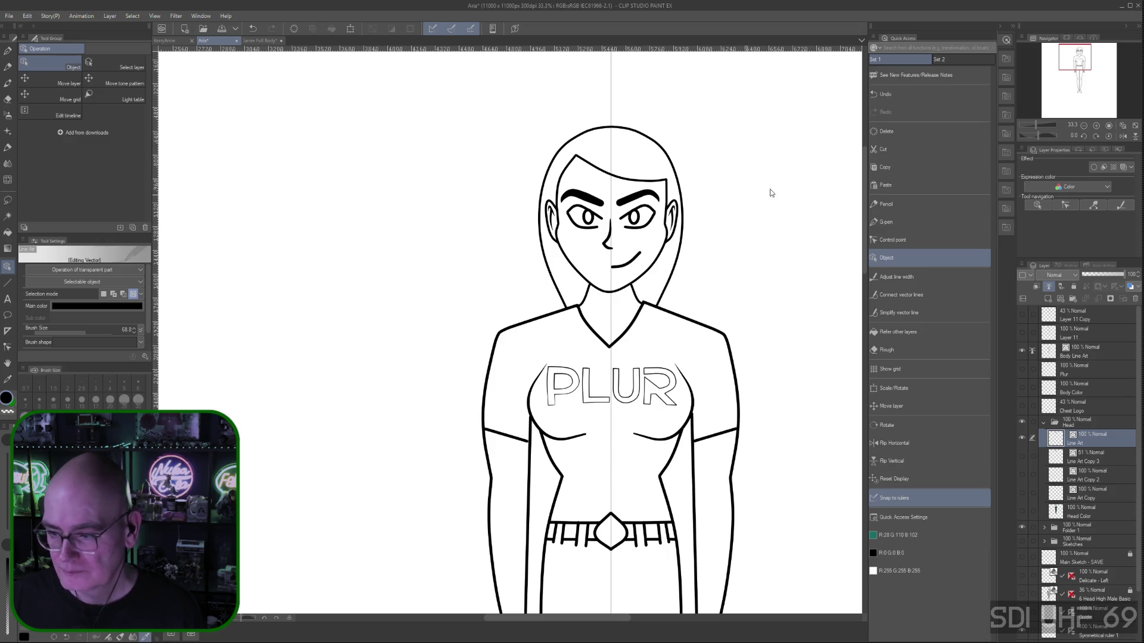
click(907, 240)
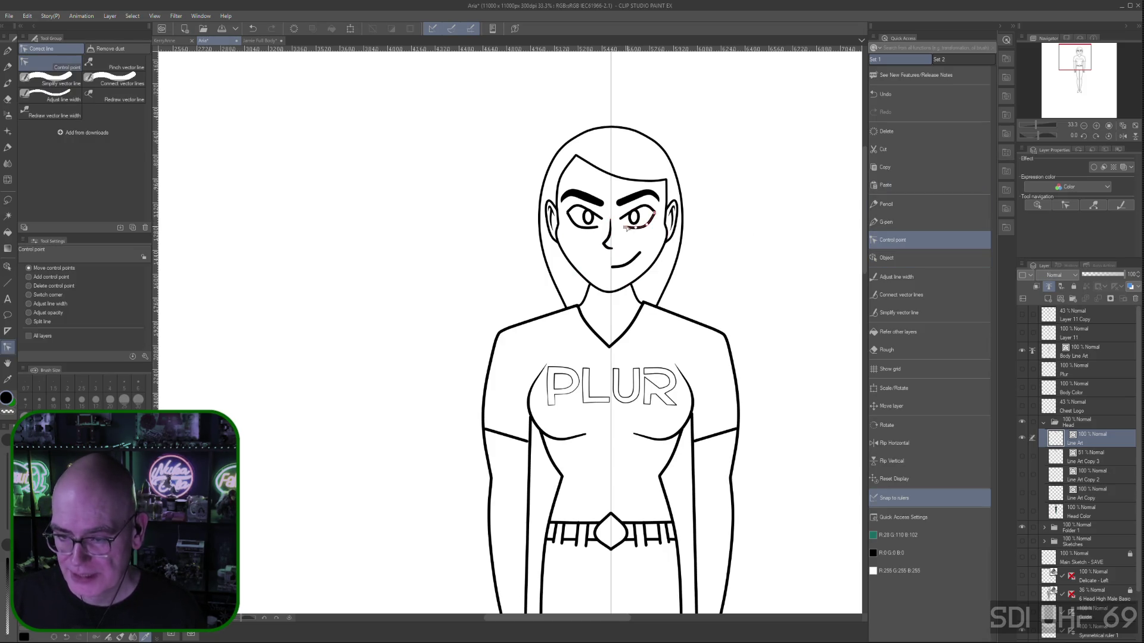
Drag control points to reshape both eyes' upper and lower eyelid lines, mirrored on each eye
mouse_move(627, 229)
mouse_down()
mouse_move(641, 233)
mouse_move(655, 214)
mouse_up()
click(655, 213)
click(656, 219)
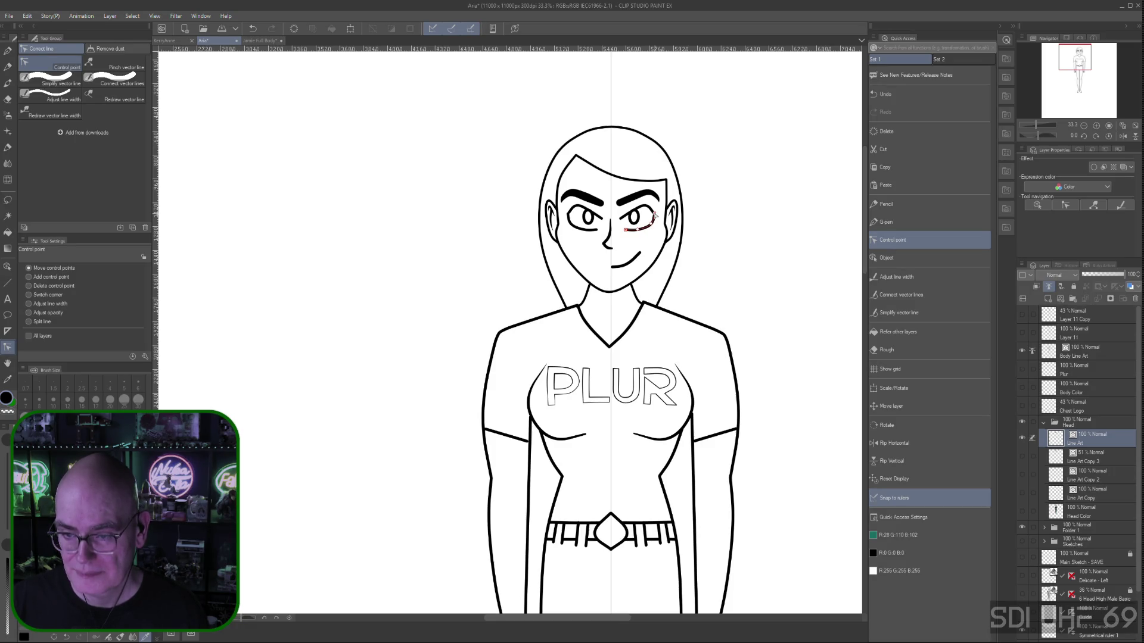
click(576, 208)
drag(575, 207, 569, 216)
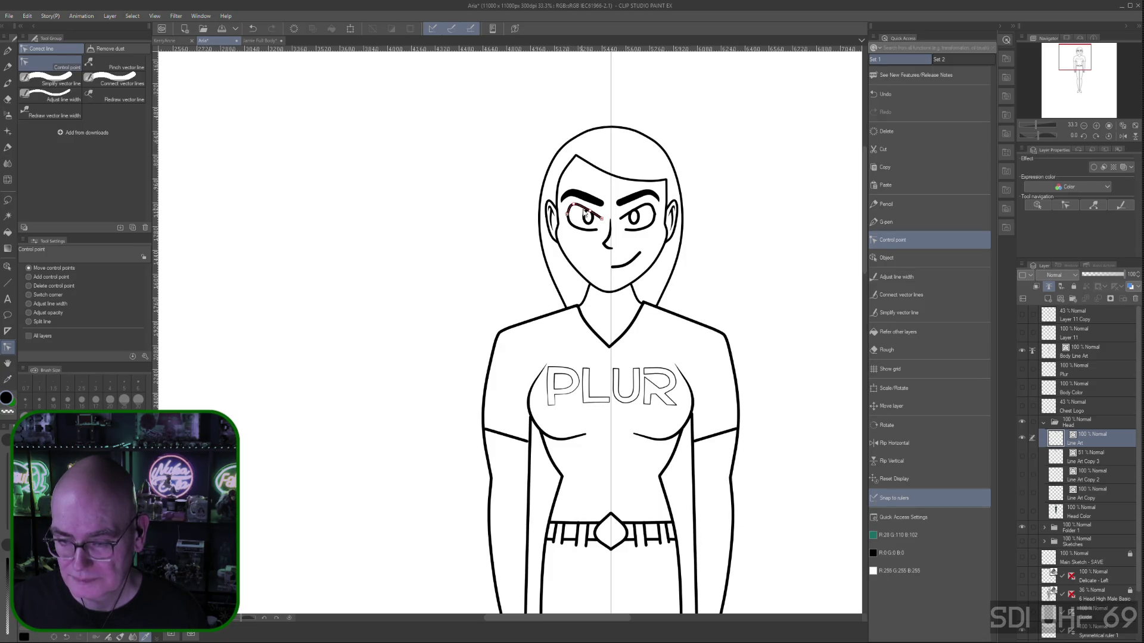
drag(592, 211, 601, 217)
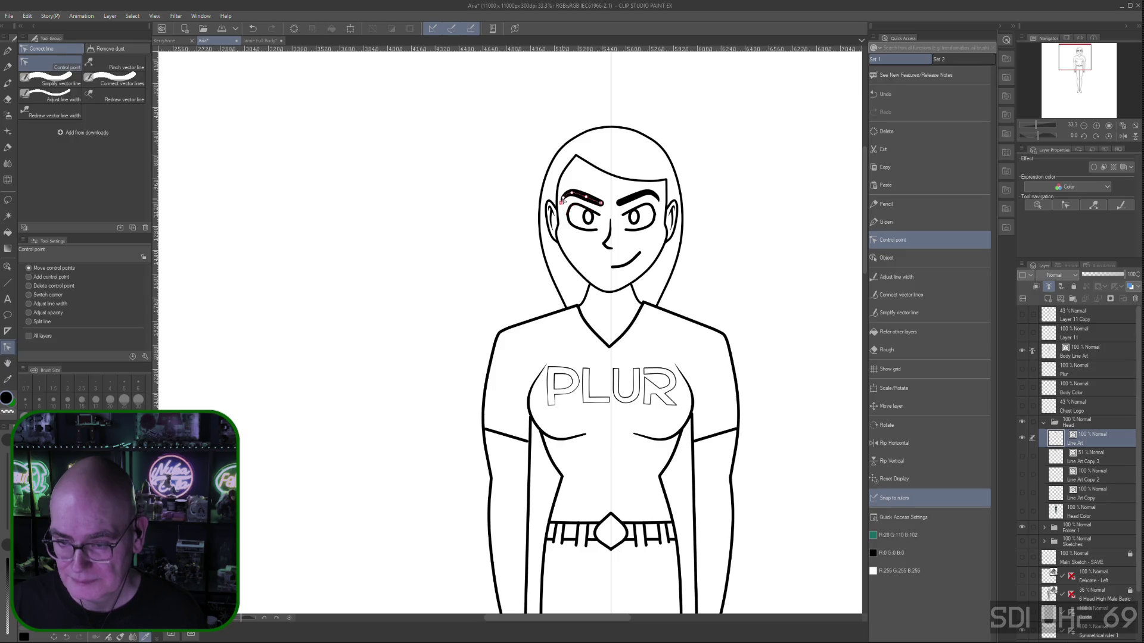
drag(569, 209, 571, 207)
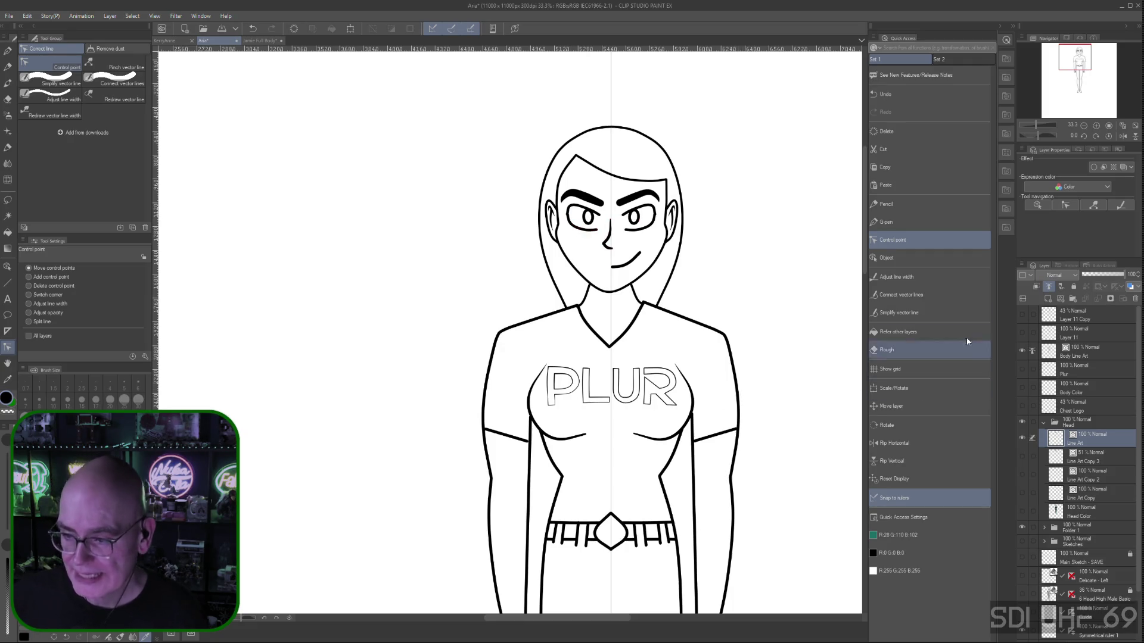
click(909, 293)
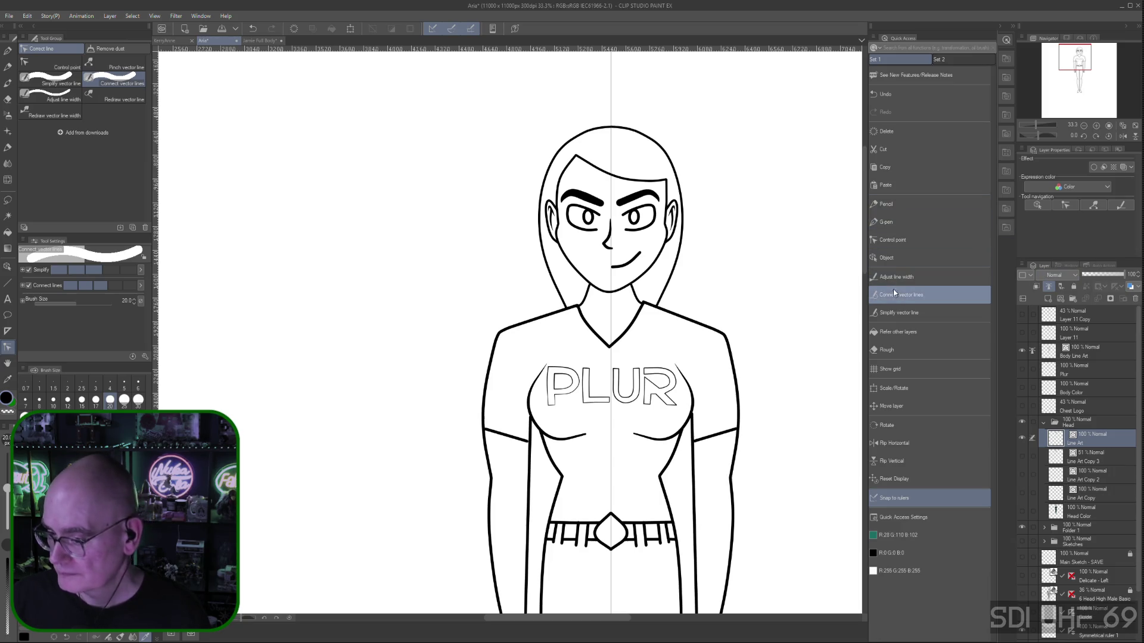
Slightly reshape the left eye's upper and lower lines, then zoom out to 25% to frame the figure
click(892, 239)
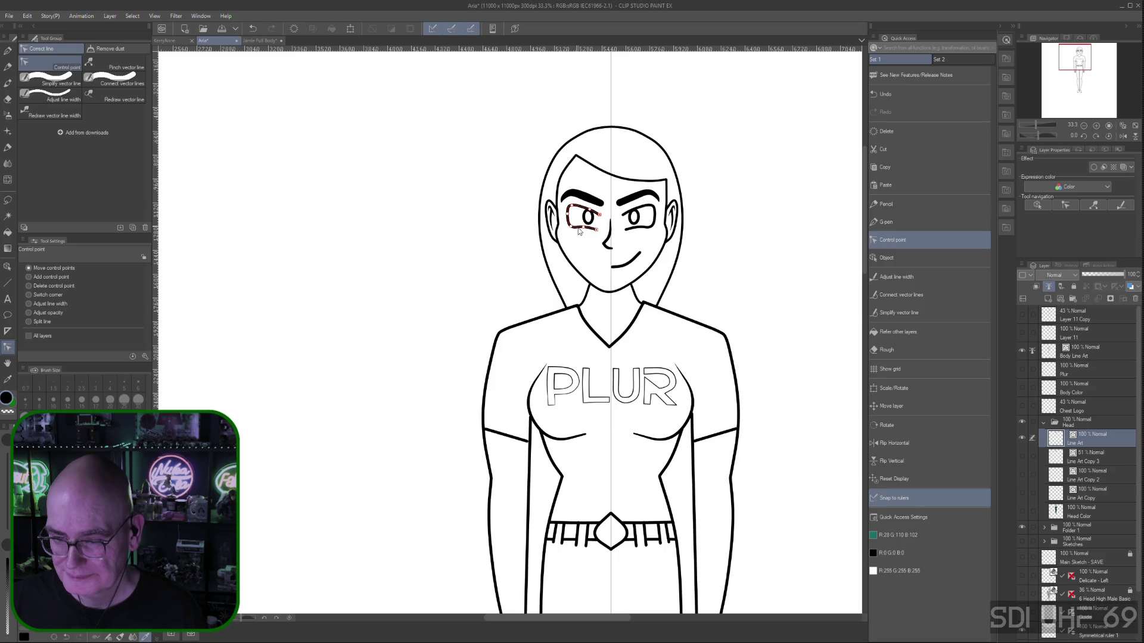
drag(581, 230, 583, 229)
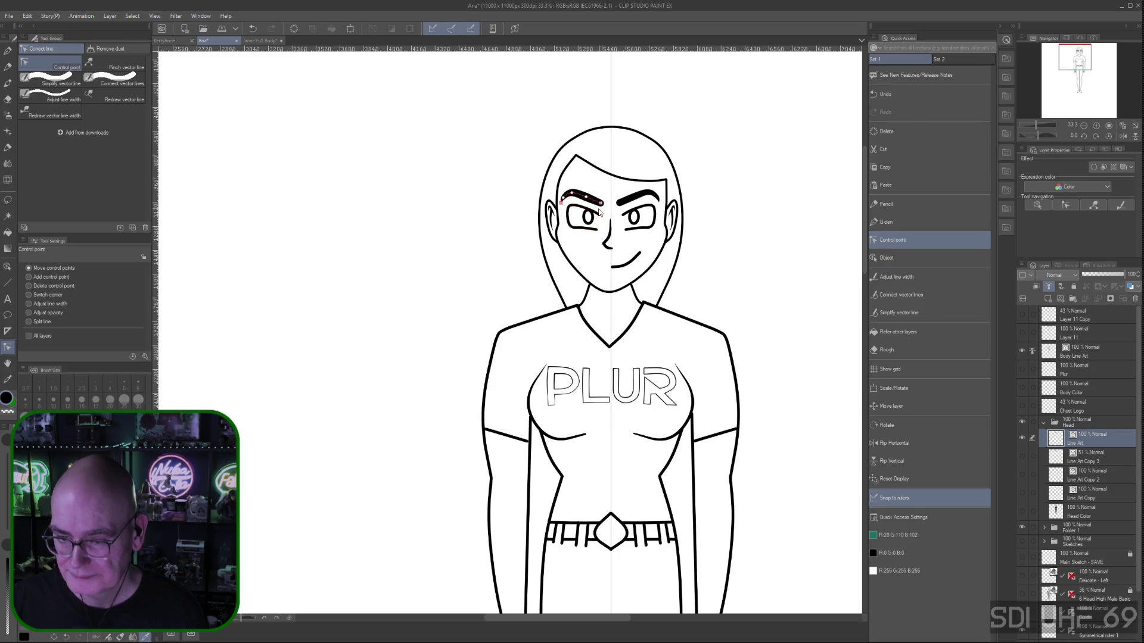
drag(572, 209, 570, 215)
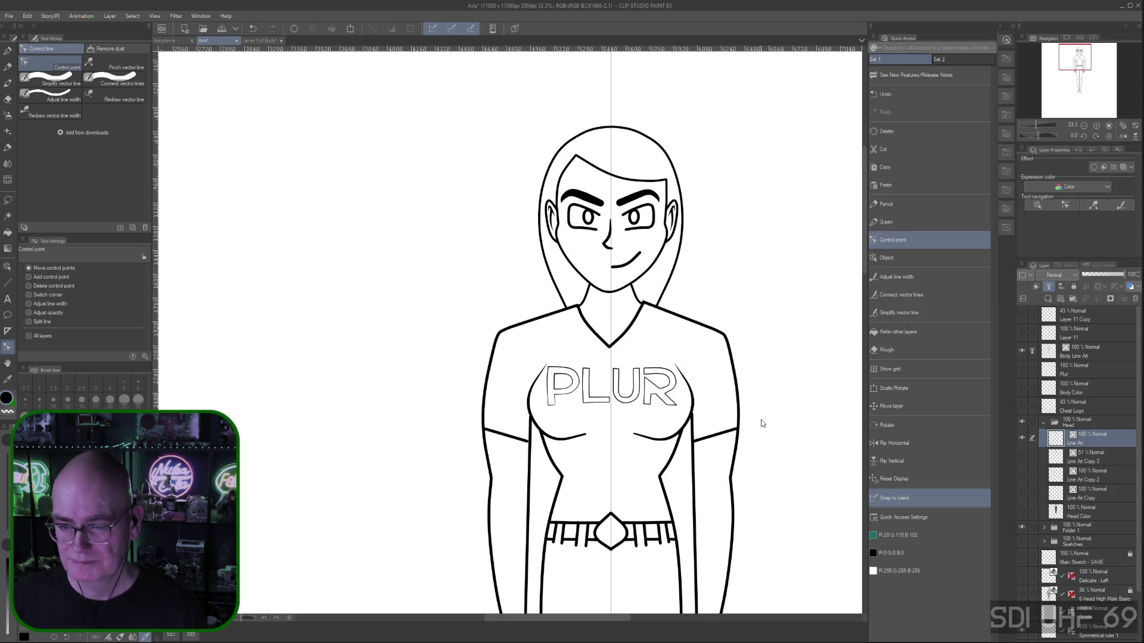
scroll(773, 380, down, 1)
drag(781, 388, 709, 248)
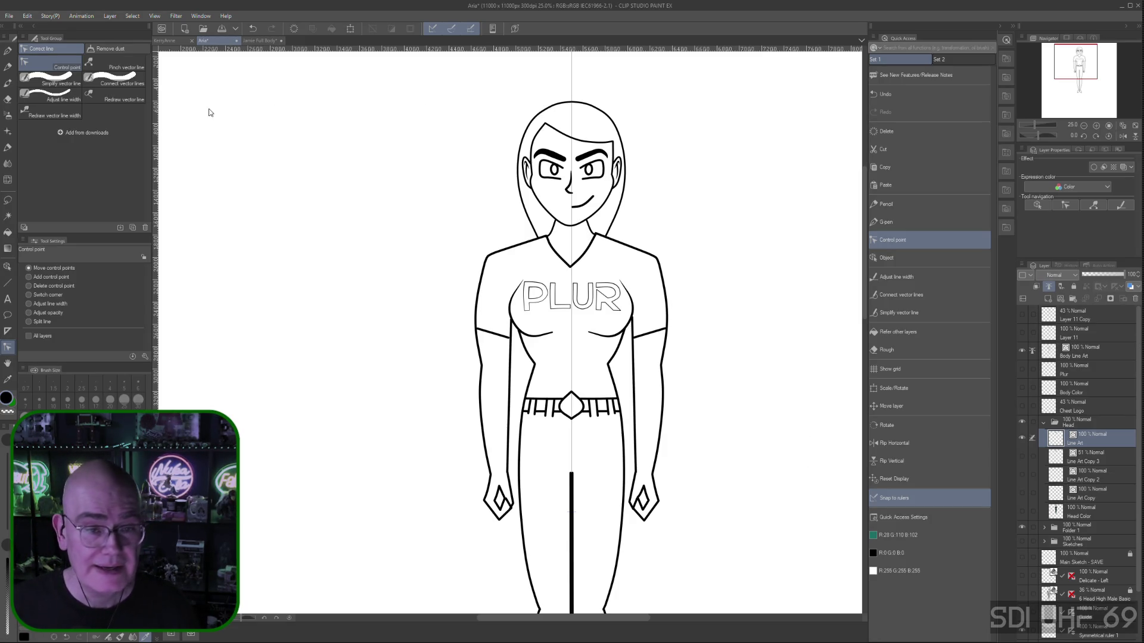
click(182, 43)
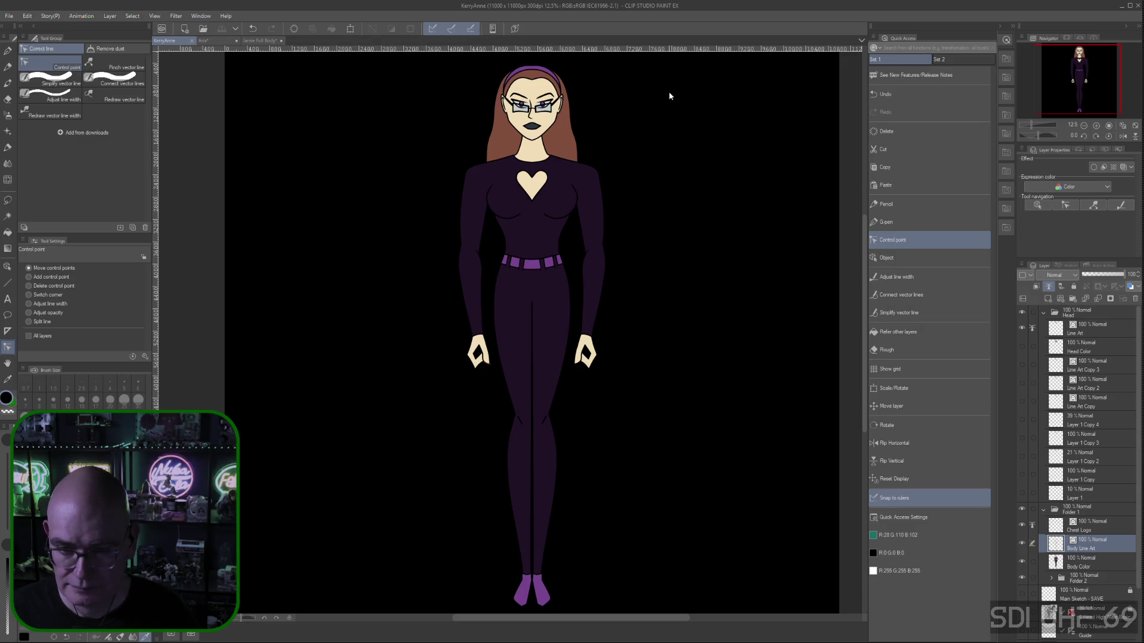
click(214, 40)
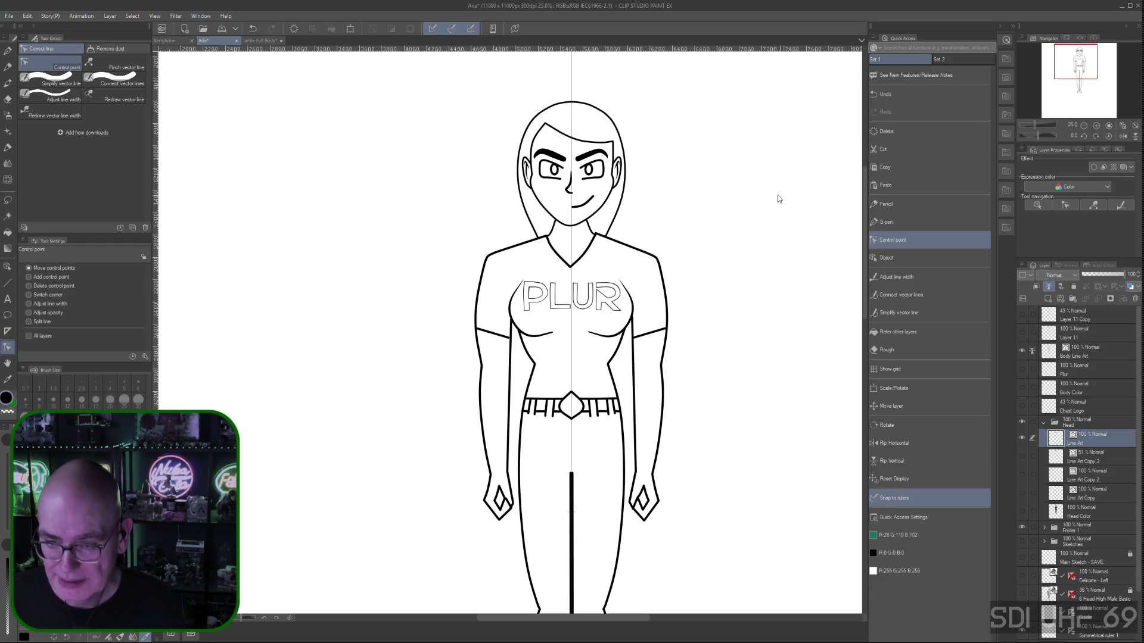
click(892, 277)
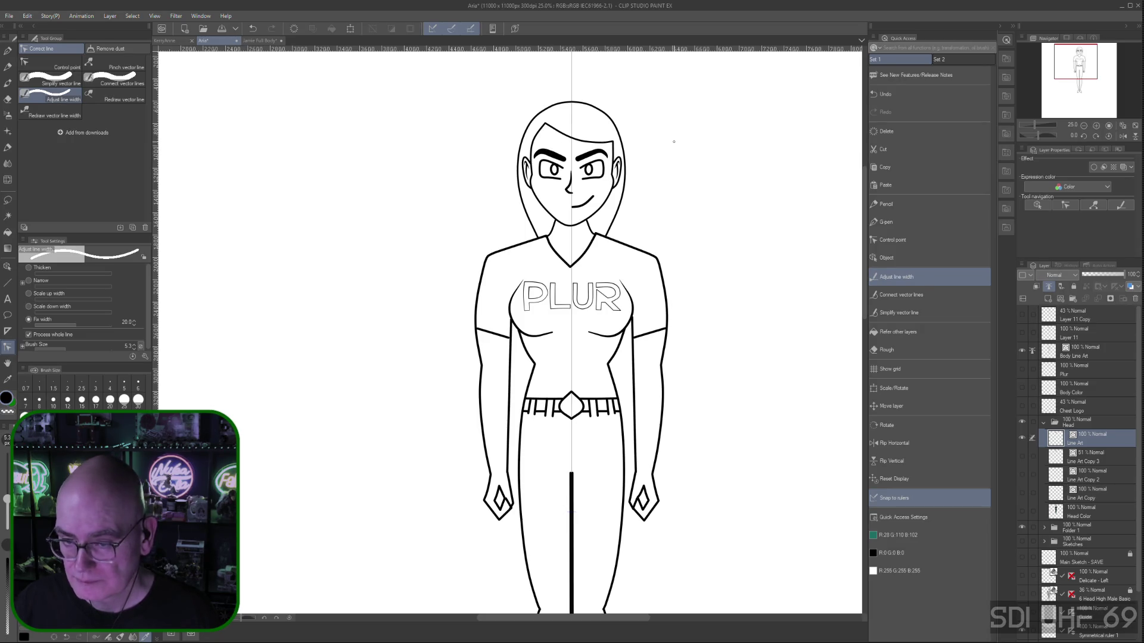
Thin both eyebrow lines, then thicken parts of the eyebrows with Adjust line width
click(554, 153)
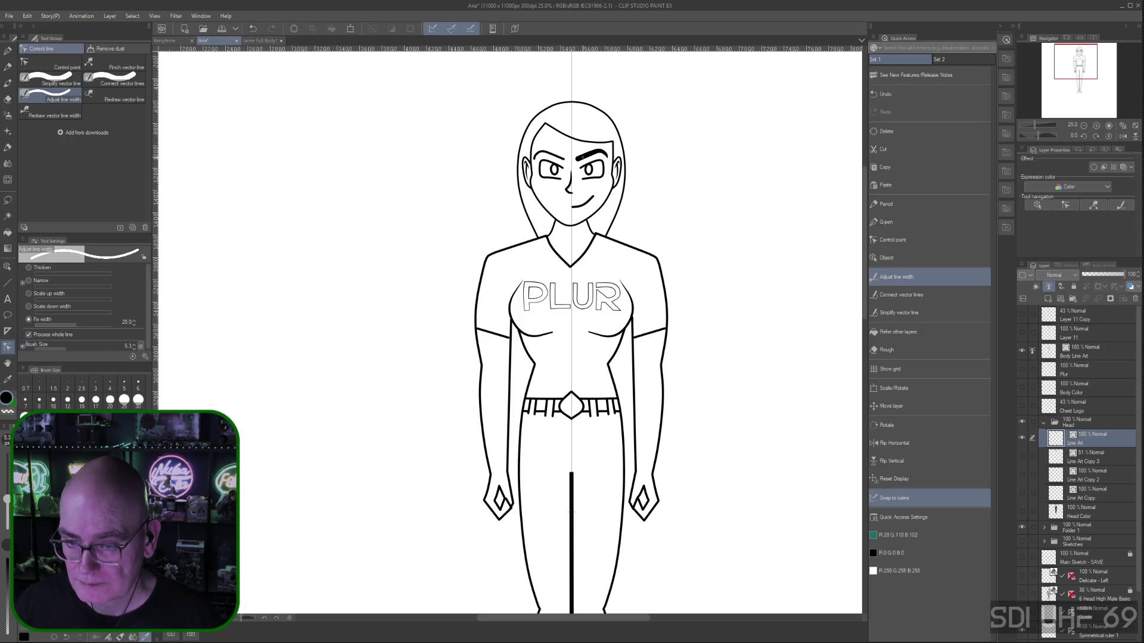
click(586, 151)
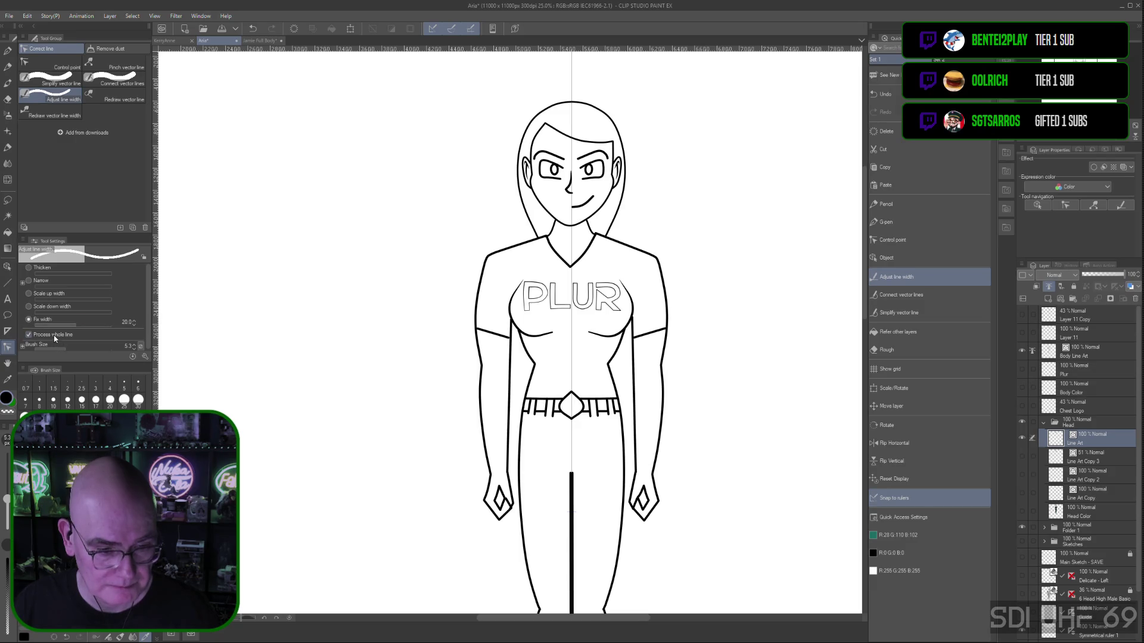
click(902, 239)
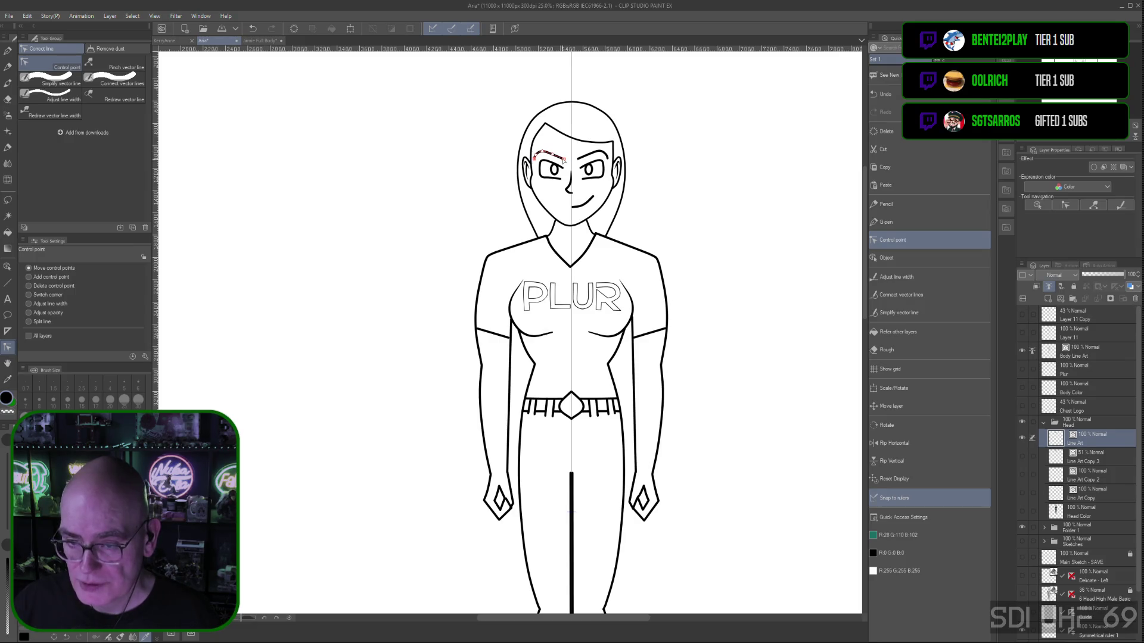
drag(564, 160, 559, 161)
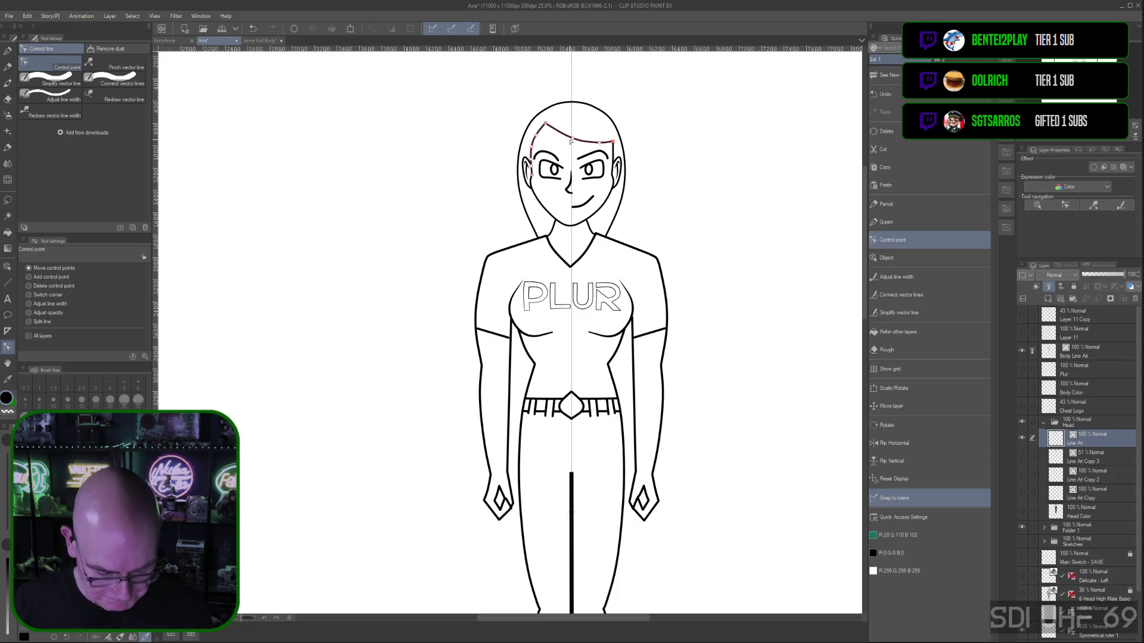
key(ctrl+z)
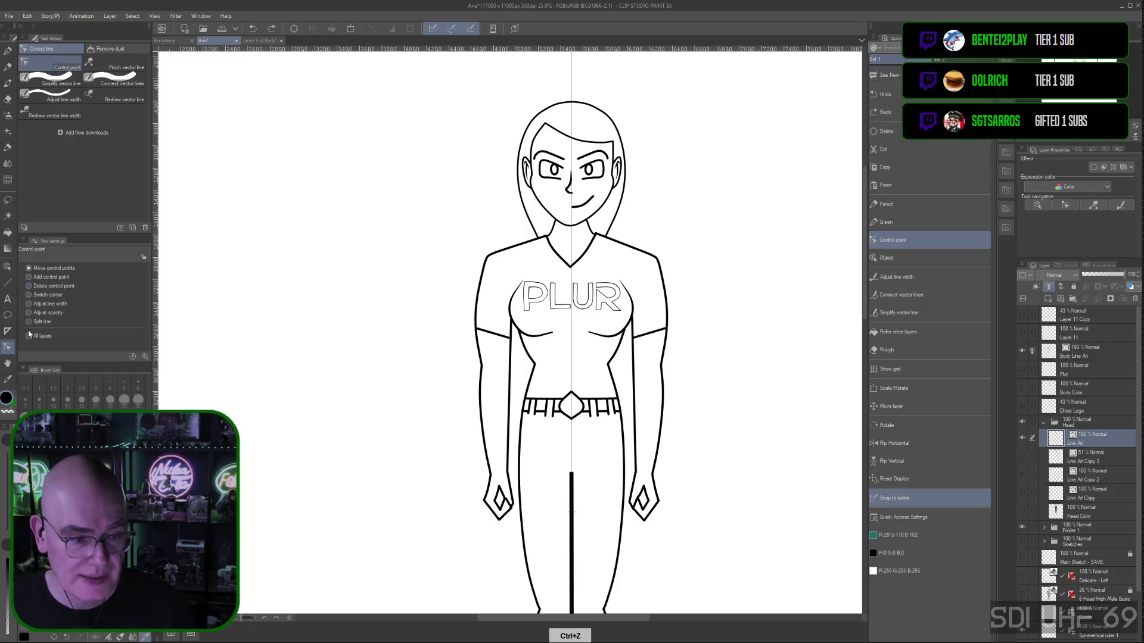
click(28, 305)
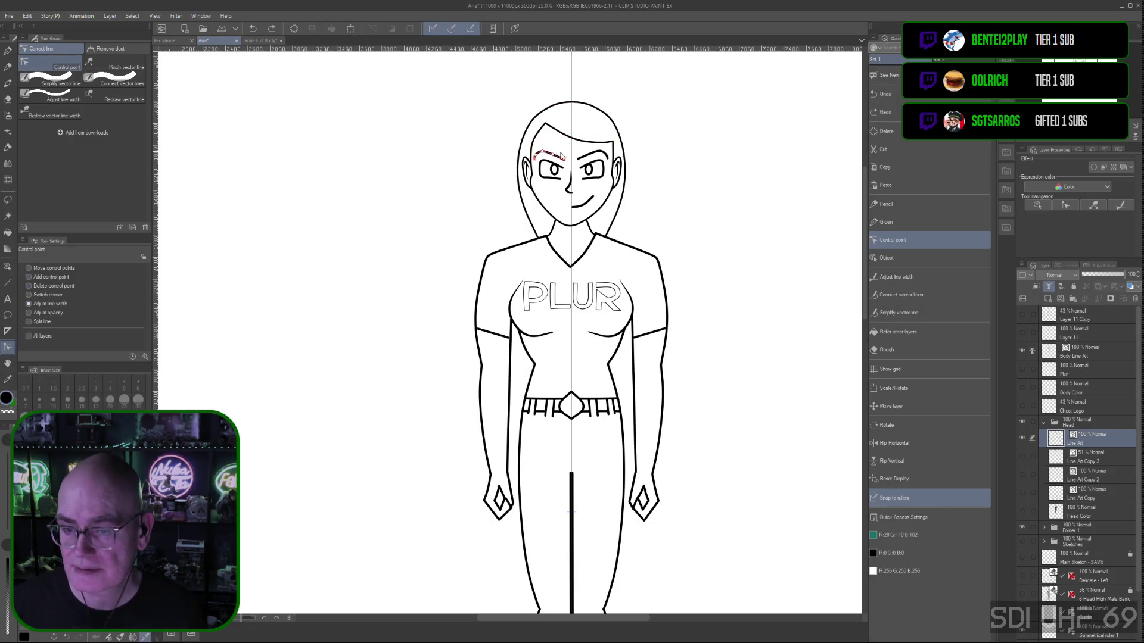
drag(561, 161, 564, 165)
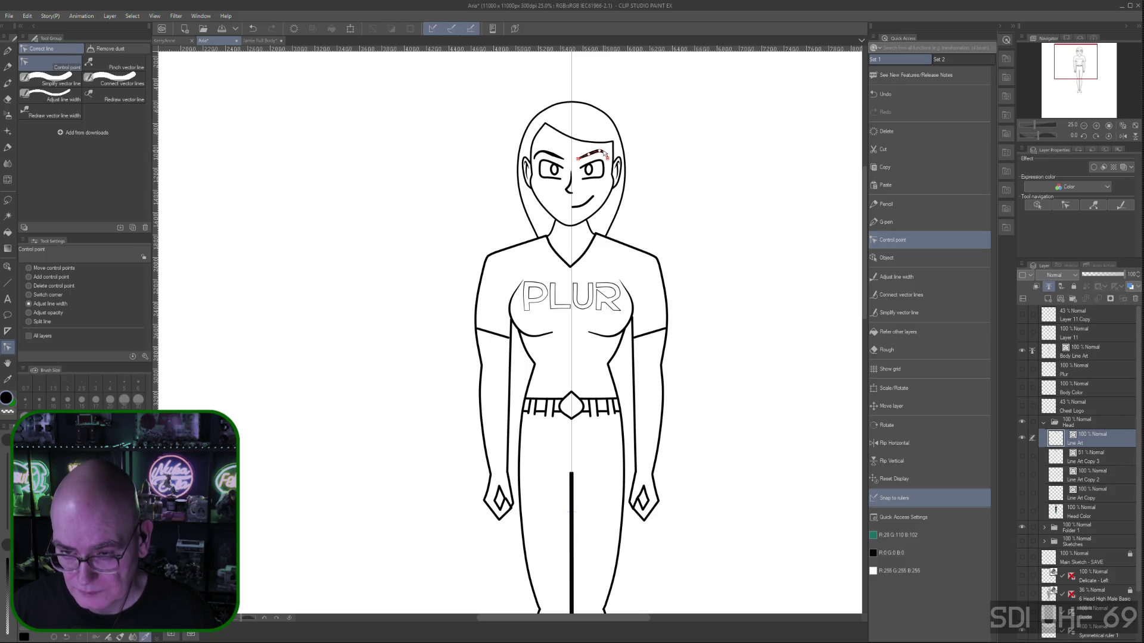
drag(547, 153, 551, 152)
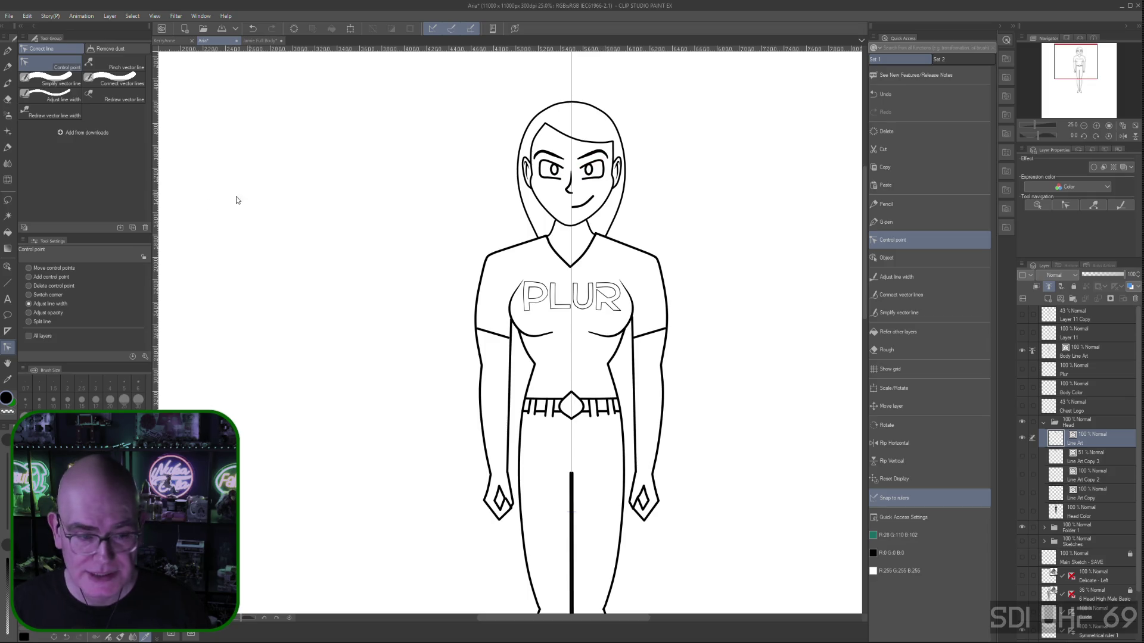
Reshape the eye outlines' outer edges and upper lines with control points, mirrored on both eyes
click(34, 293)
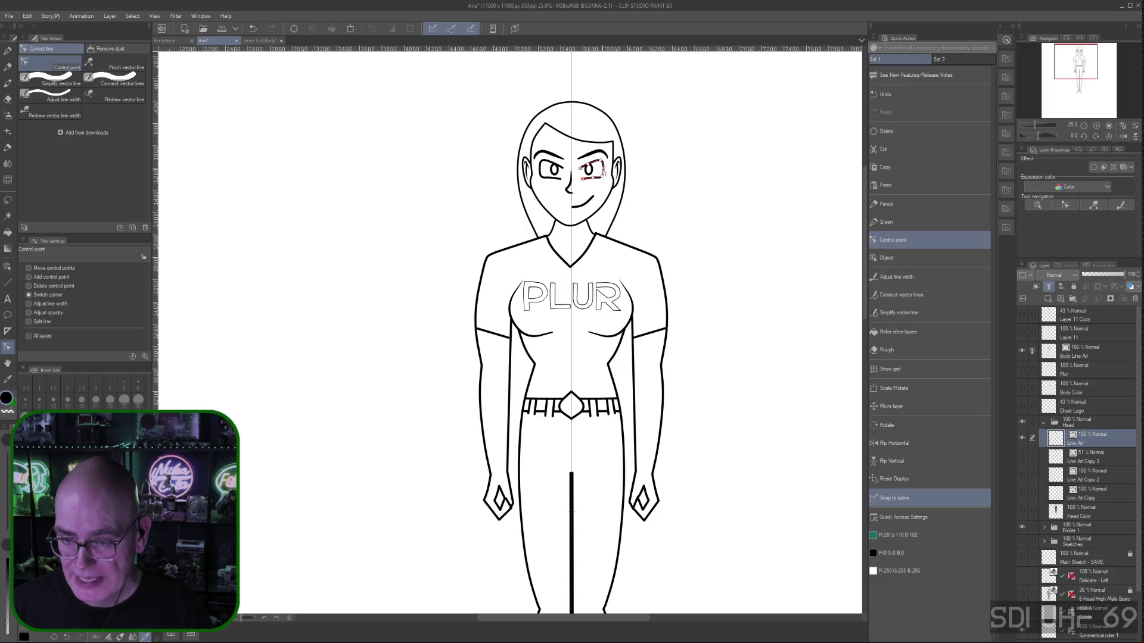
click(29, 268)
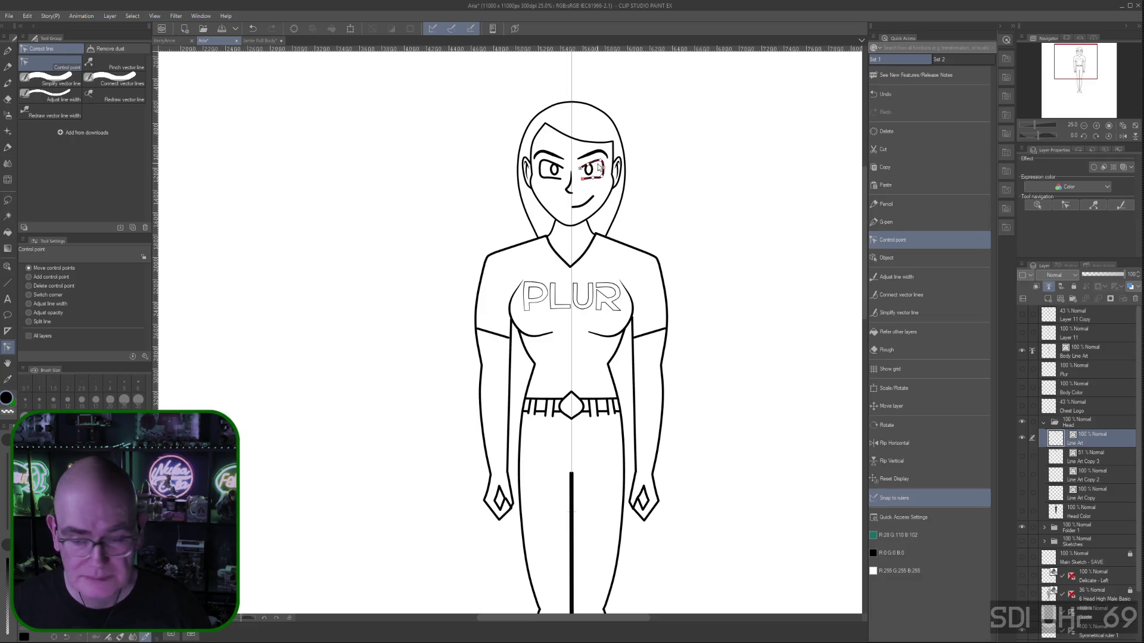
drag(604, 170, 603, 161)
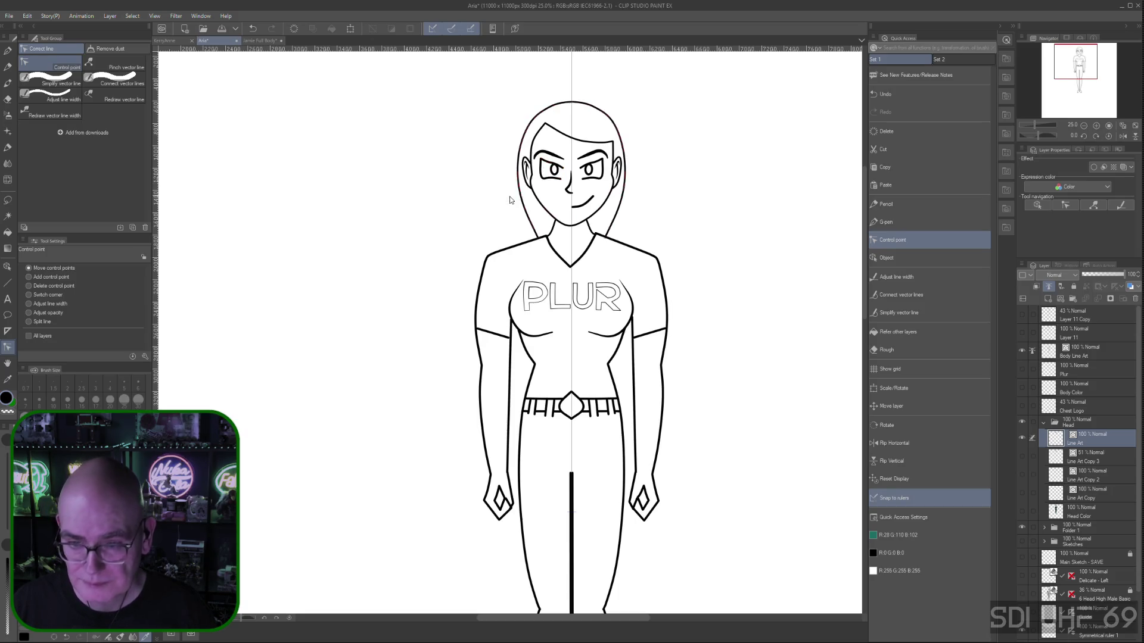
click(28, 294)
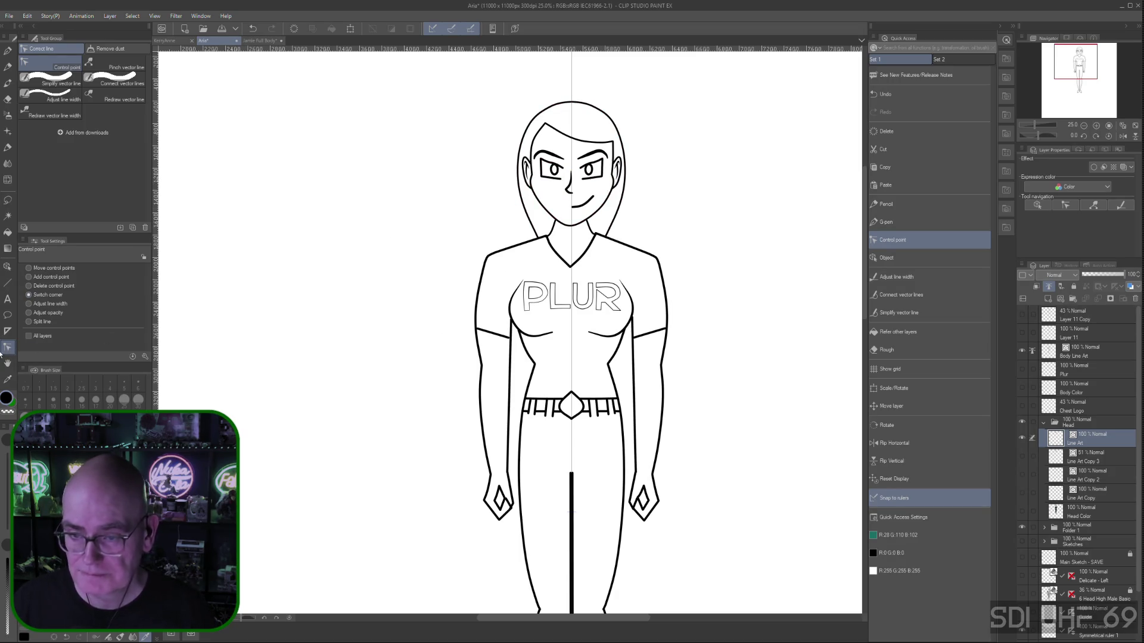
click(29, 268)
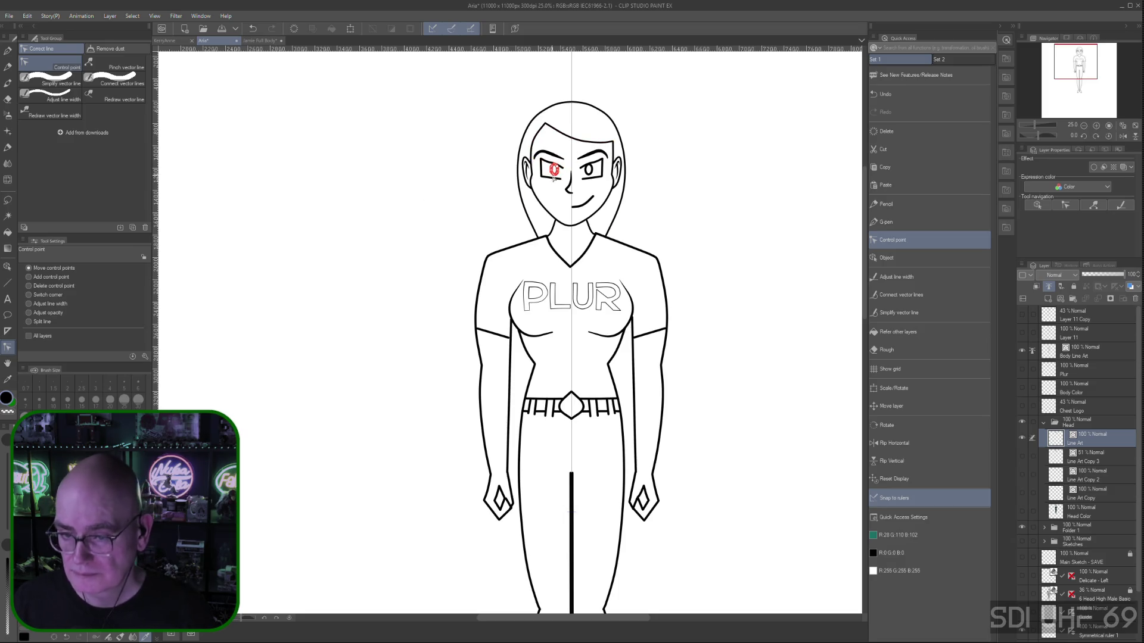
drag(544, 171, 551, 178)
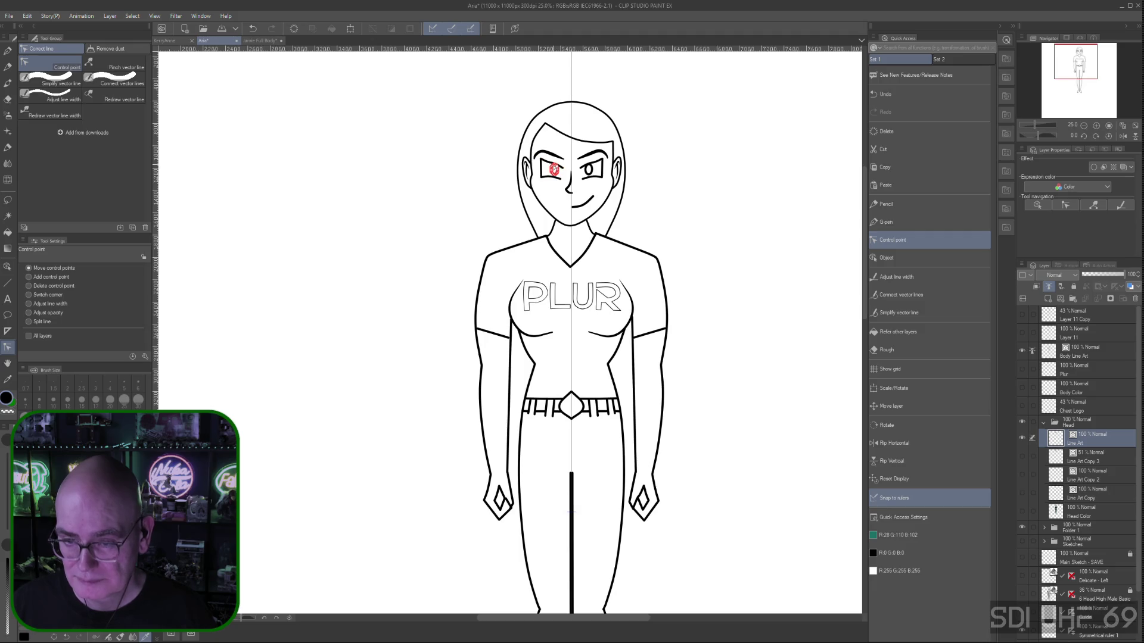
drag(548, 162, 548, 162)
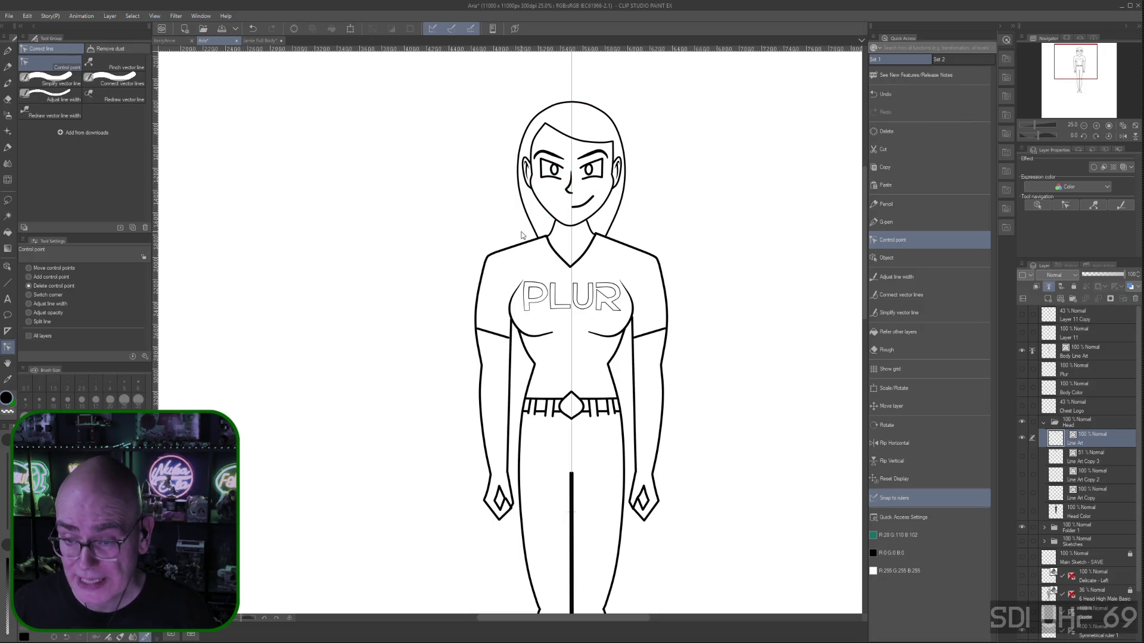
Add a control point and reshape the left eye's outline, lower edge and pupil line
click(29, 277)
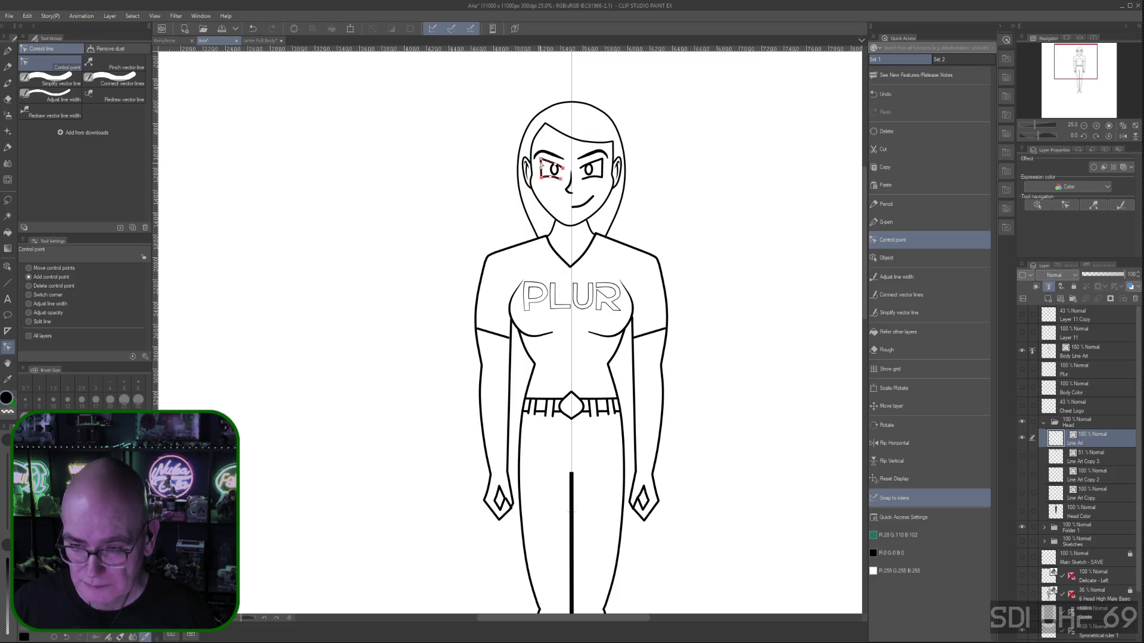
drag(541, 169, 543, 172)
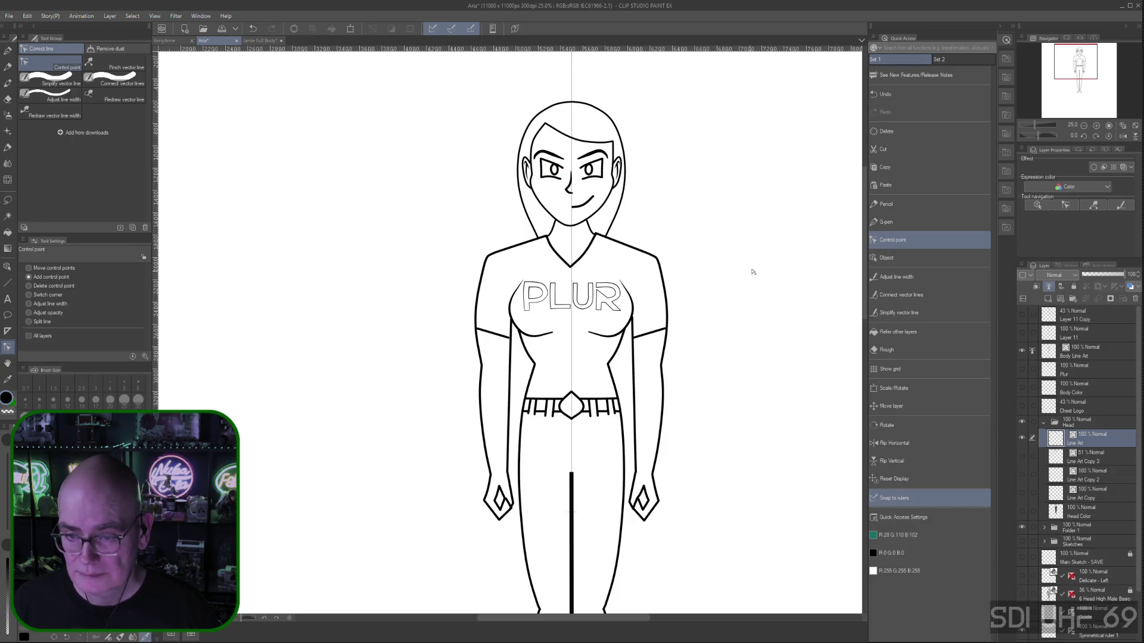
drag(552, 178, 553, 180)
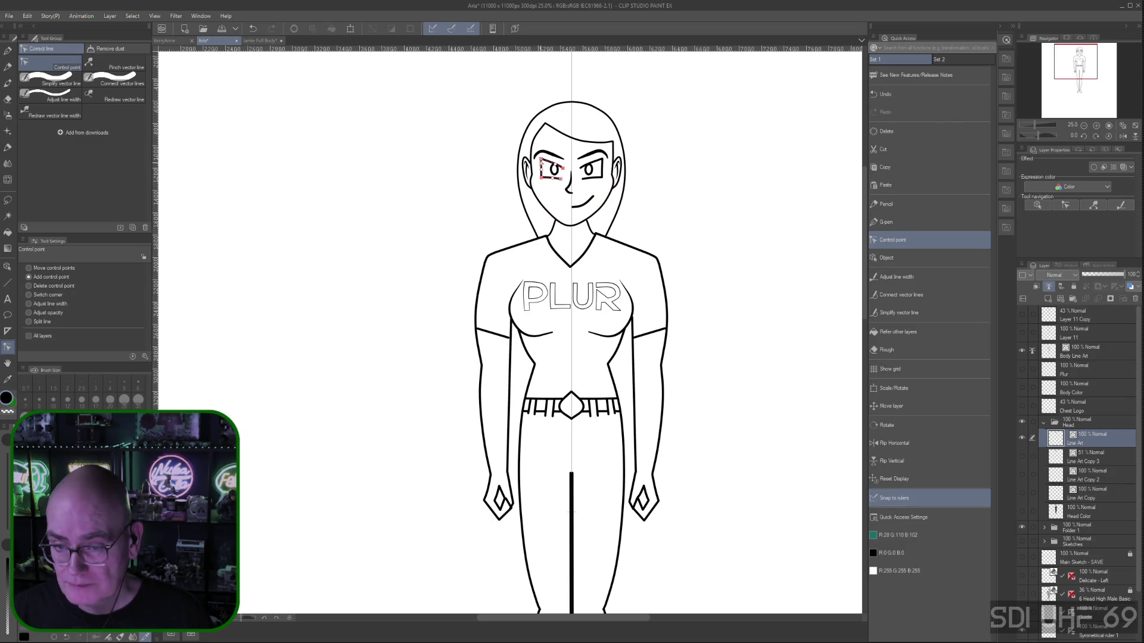
drag(541, 180, 544, 178)
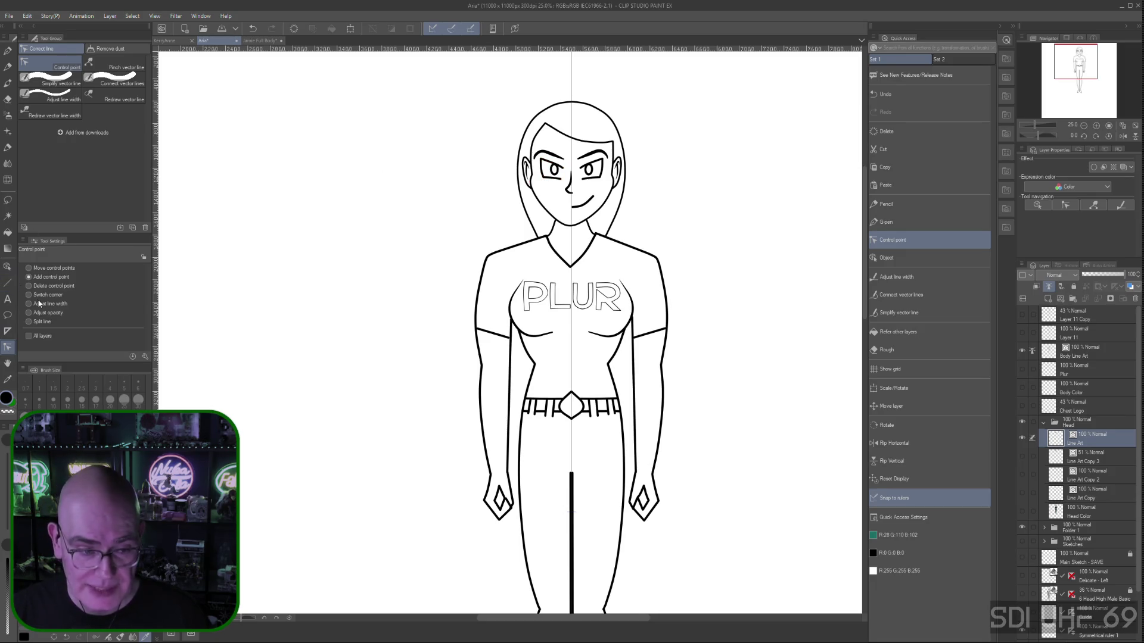
Delete a control point from the left eye outline and refine its shape
click(29, 286)
click(544, 180)
click(28, 268)
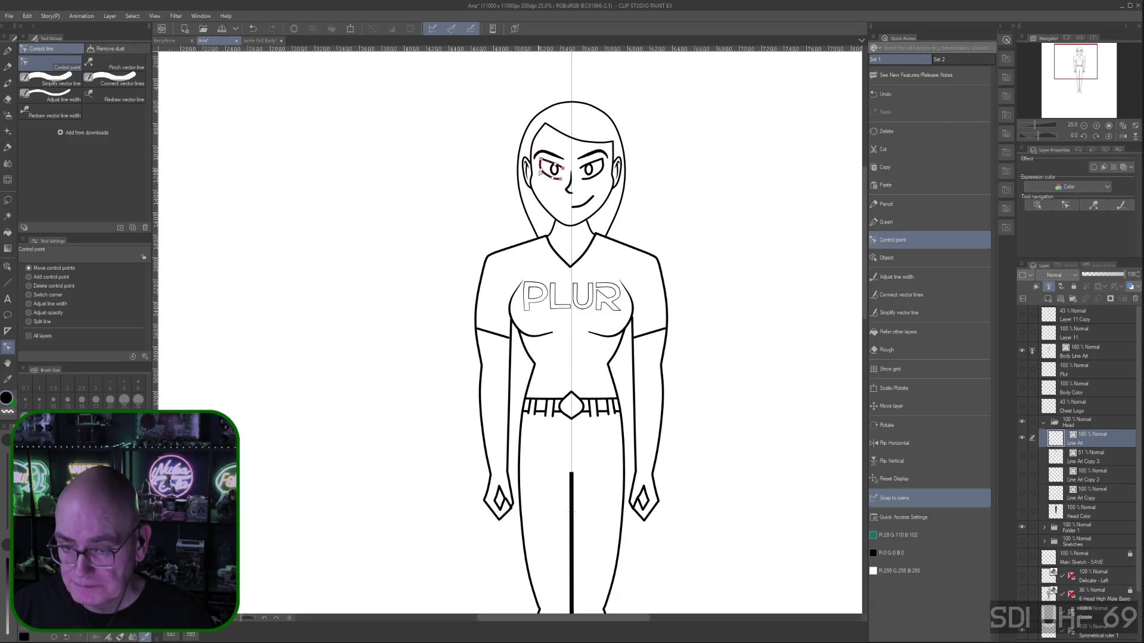
drag(542, 169, 550, 180)
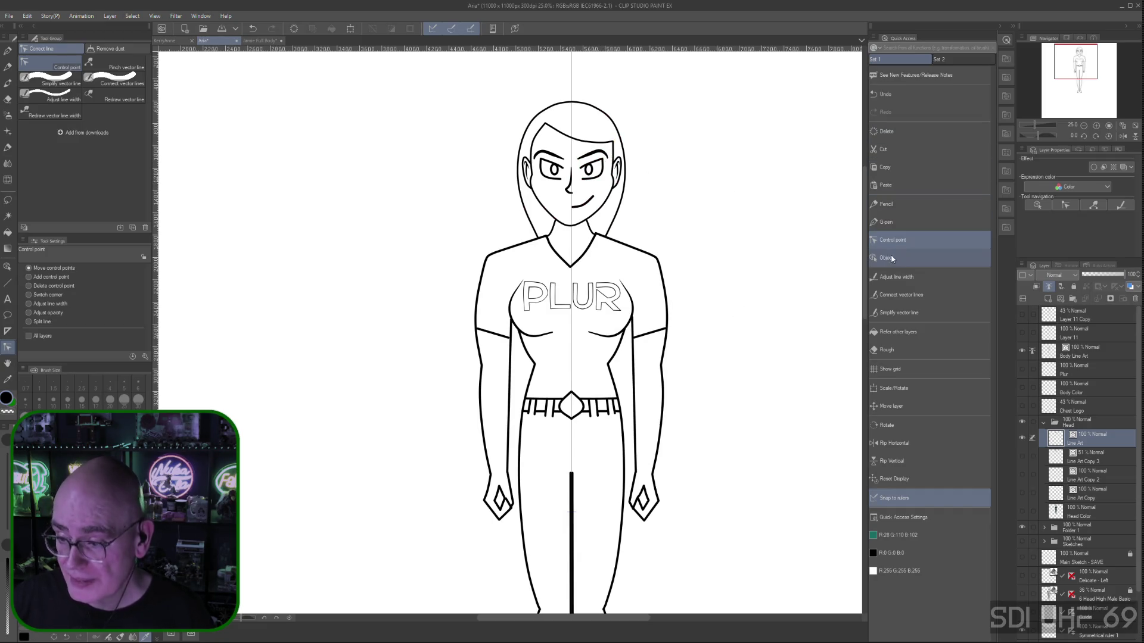
click(896, 277)
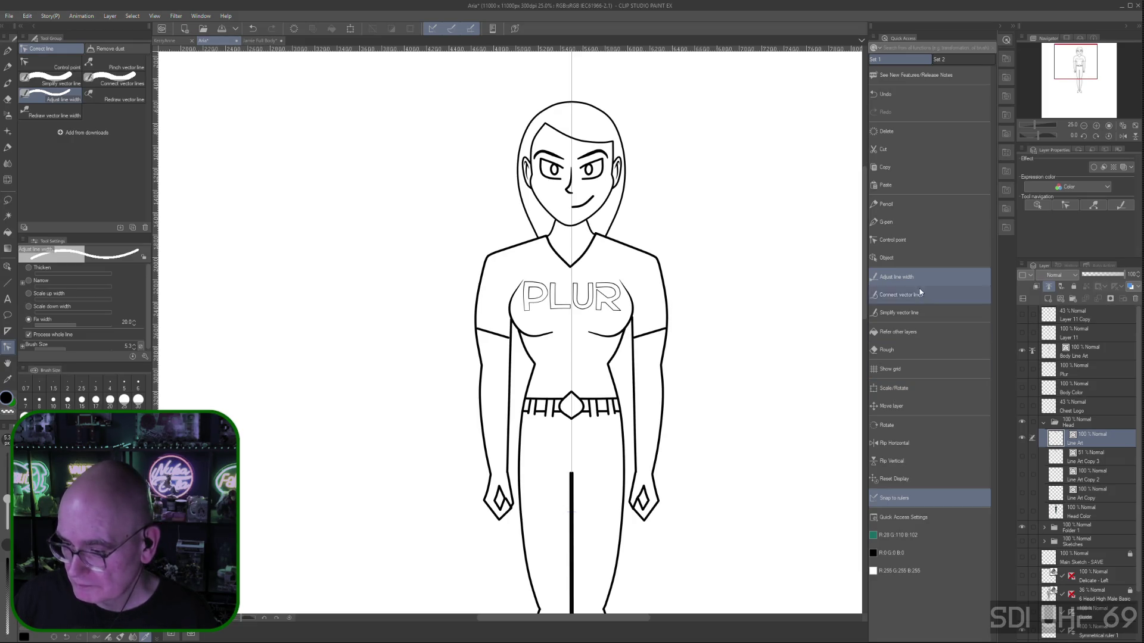
Vary the line widths of the mirrored eye strokes and thicken the smile's left part
click(888, 243)
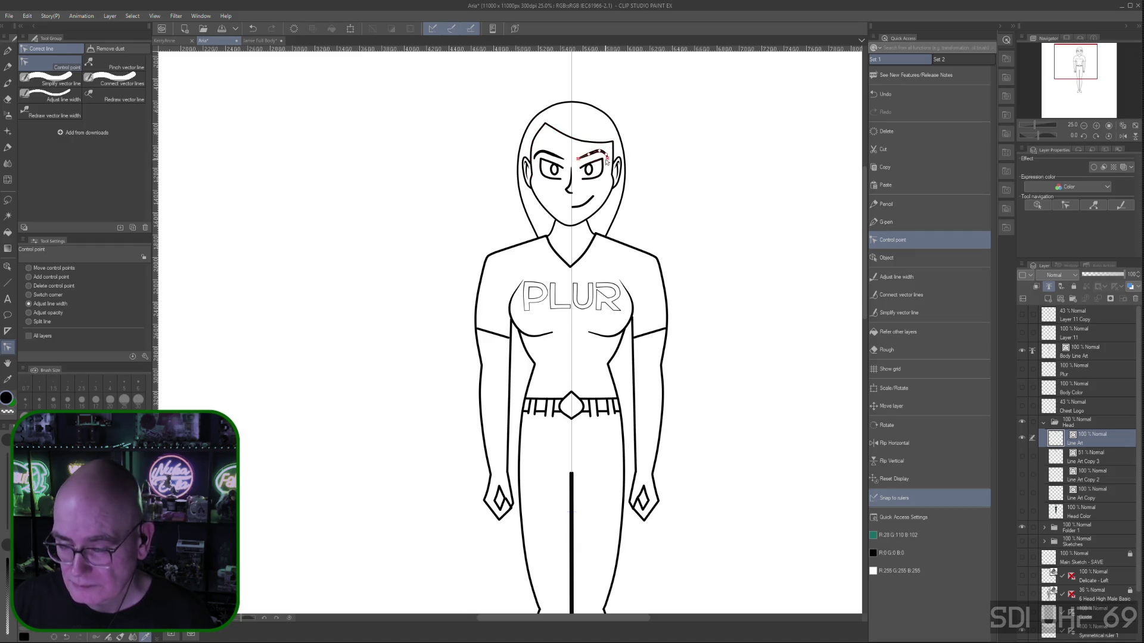
drag(603, 160, 542, 162)
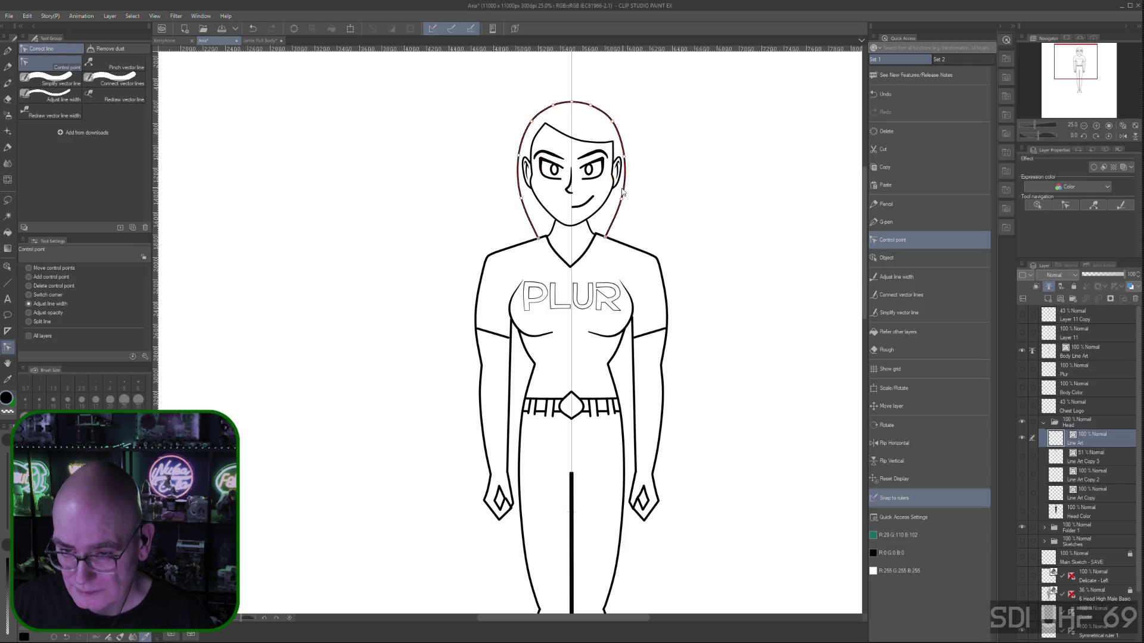
click(601, 173)
mouse_move(603, 174)
mouse_down()
mouse_move(582, 182)
mouse_move(581, 169)
mouse_up()
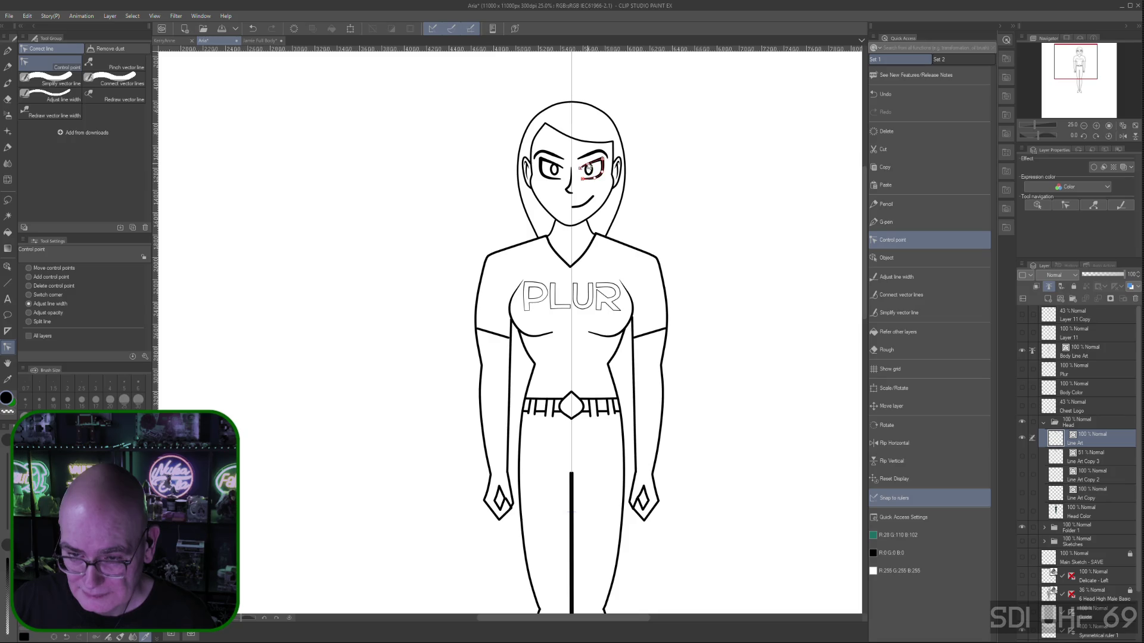
drag(587, 164, 590, 165)
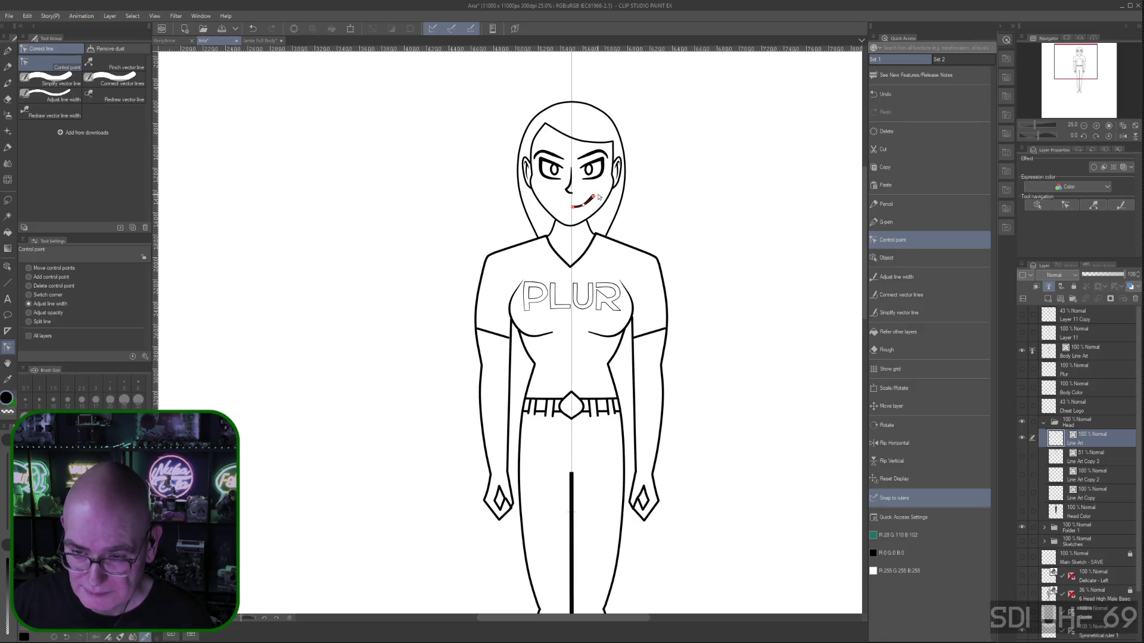
drag(576, 211, 592, 197)
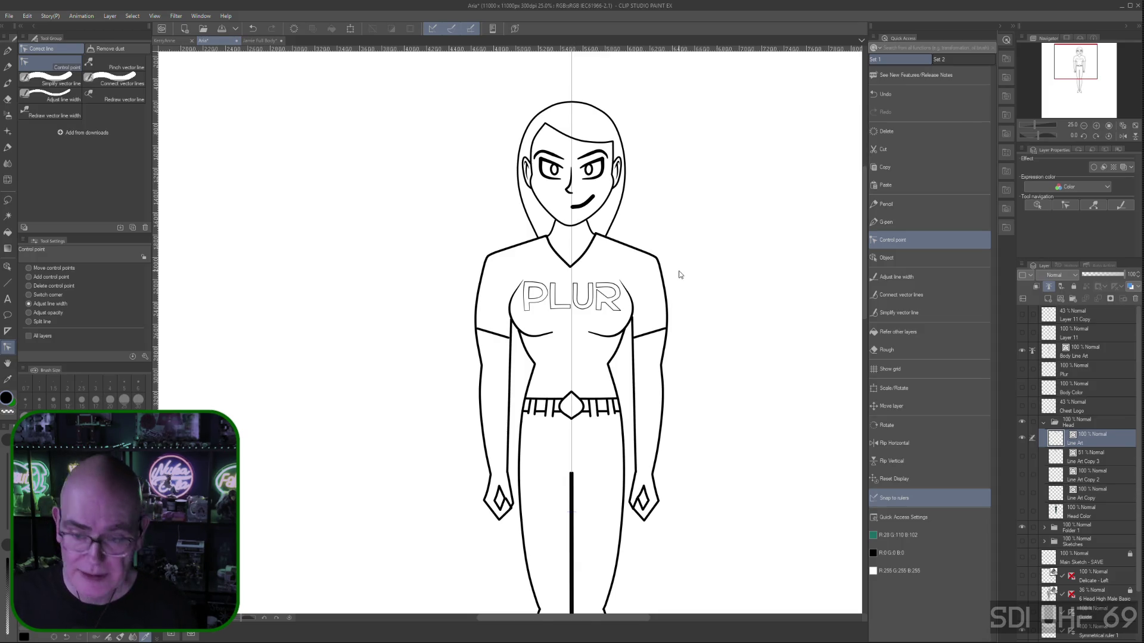
Zoom in on the mouth, taper the smile line's left end thin and thicken its middle
scroll(680, 275, up, 1)
scroll(603, 179, up, 1)
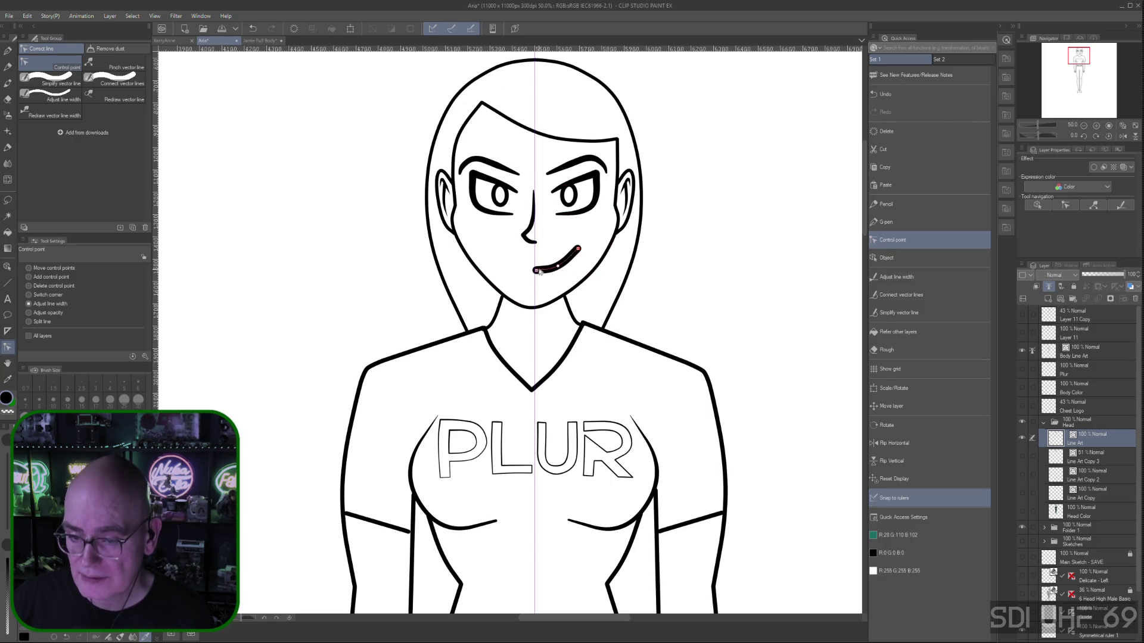
mouse_move(536, 272)
mouse_down()
mouse_move(573, 254)
mouse_move(566, 264)
mouse_up()
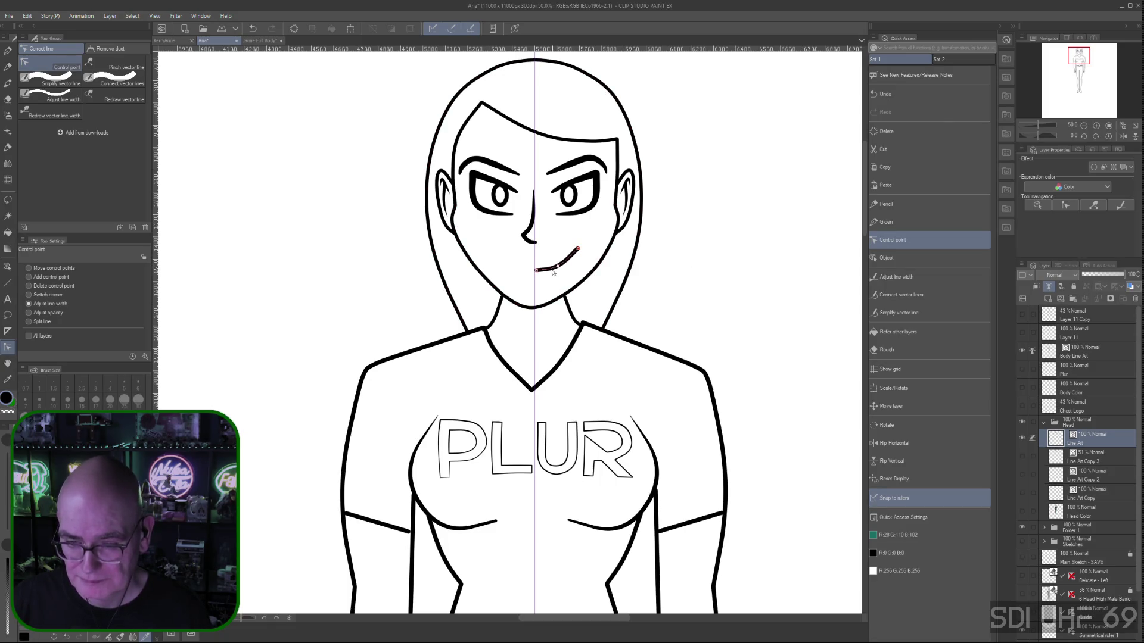
drag(552, 270, 559, 266)
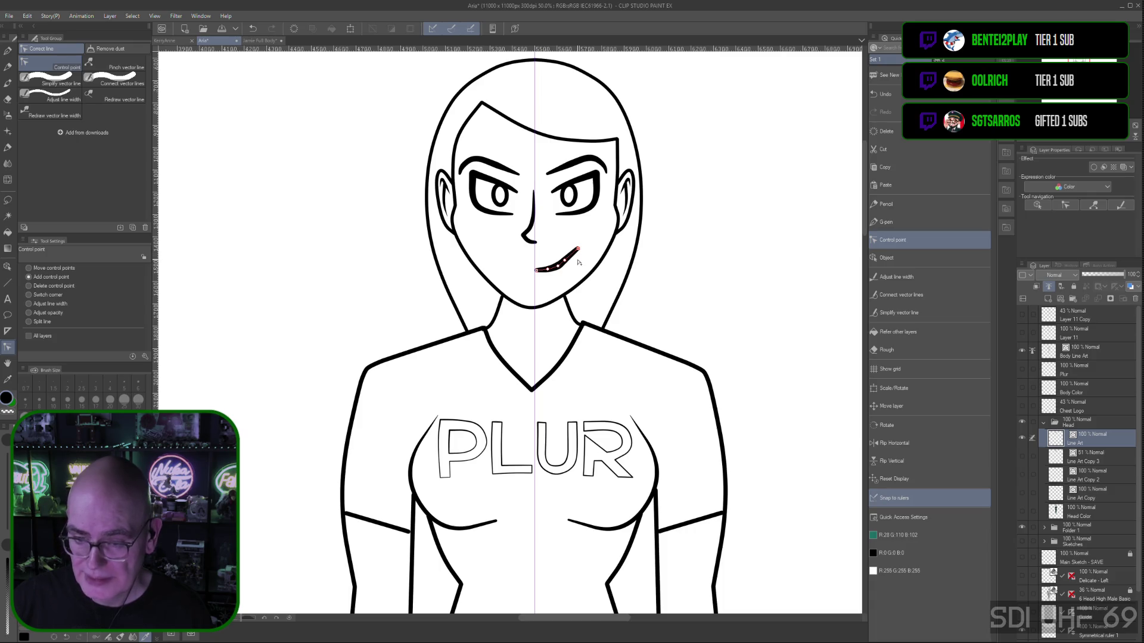
click(28, 268)
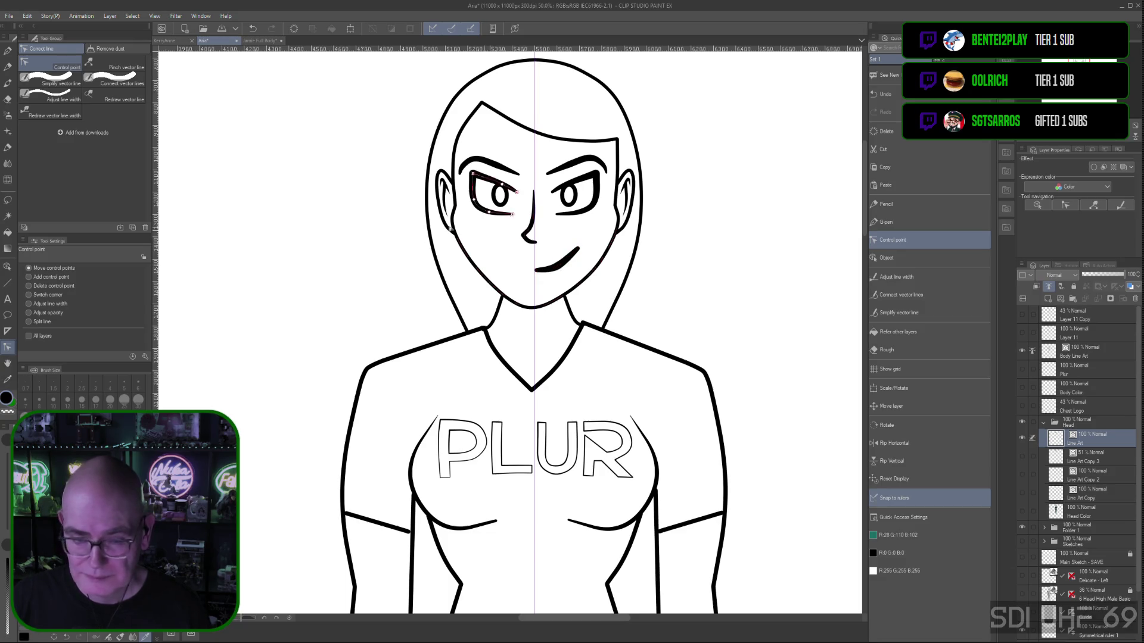
click(32, 287)
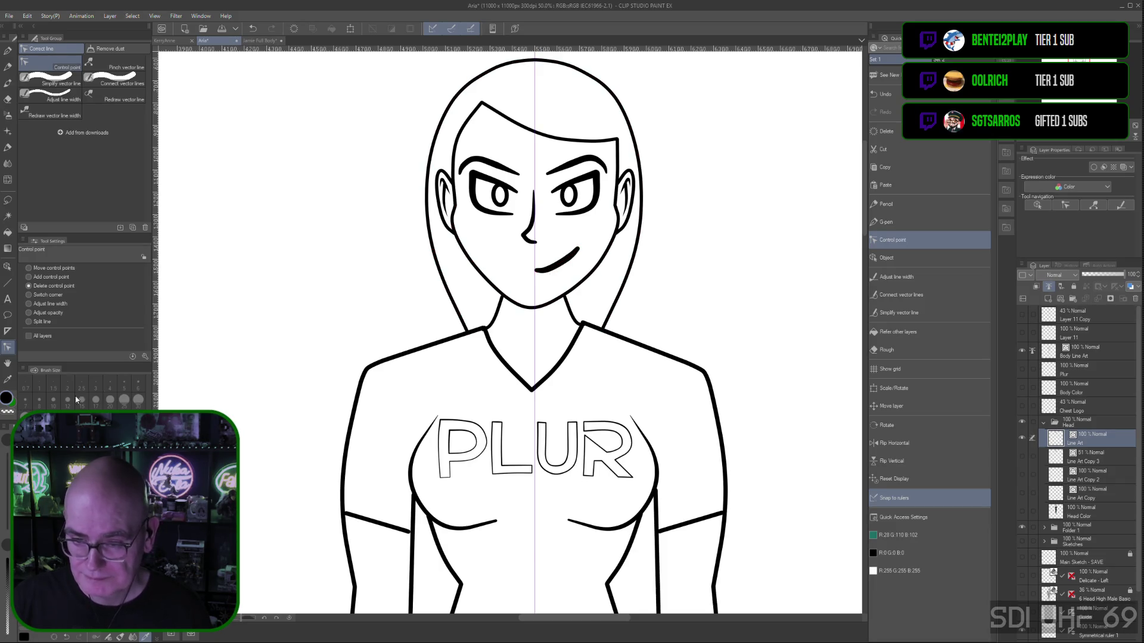
click(30, 268)
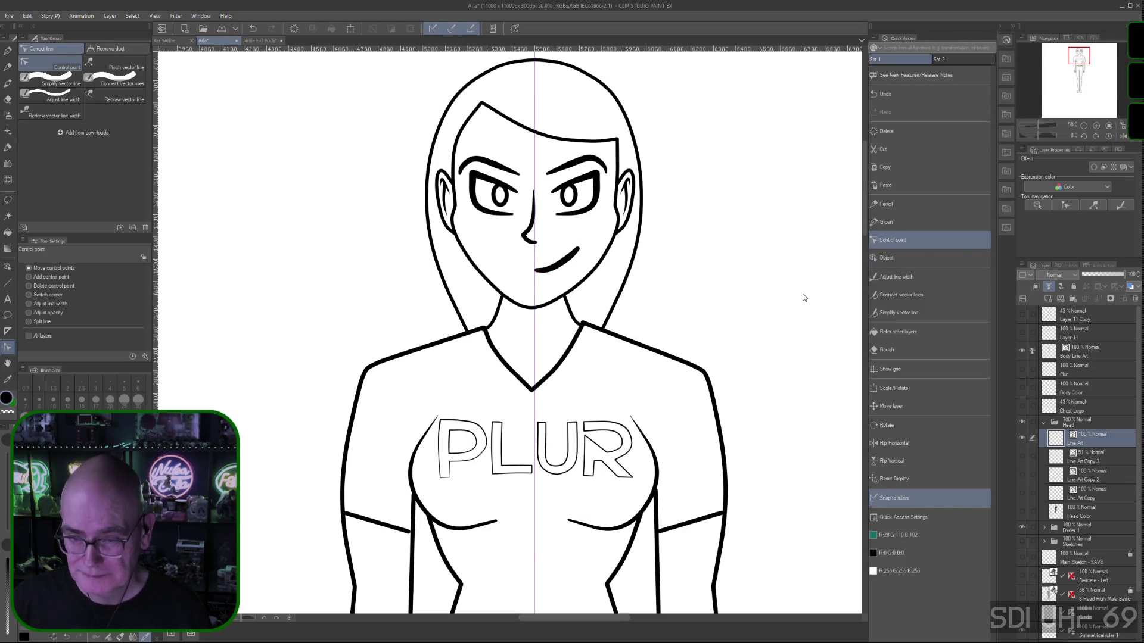
key(ctrl+minus)
key(ctrl+minus)
key(ctrl+minus)
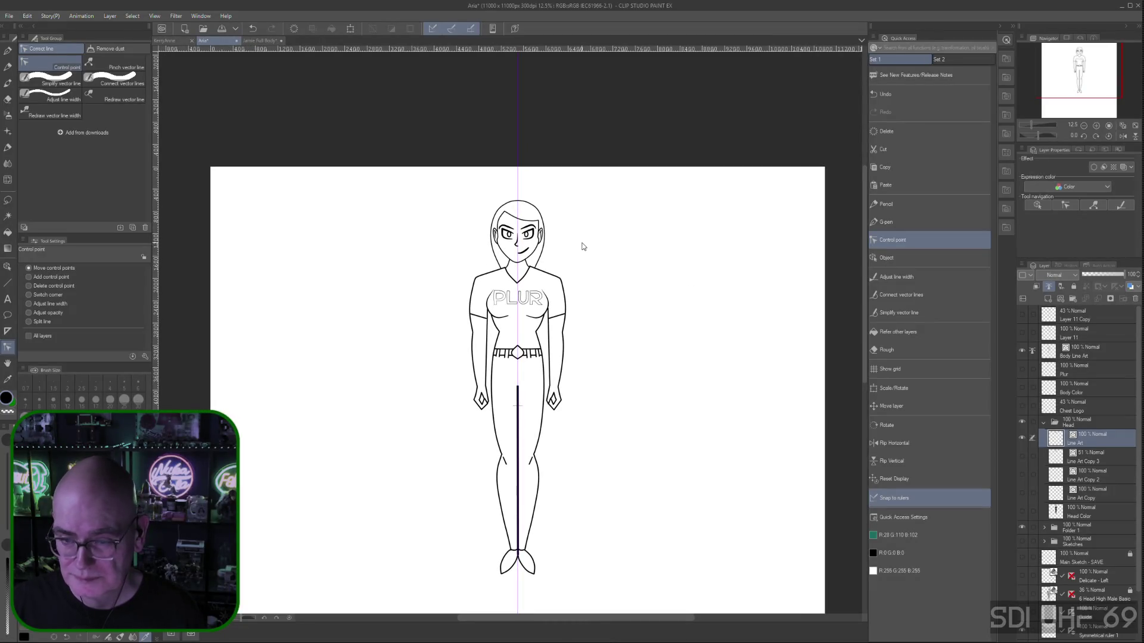
scroll(584, 249, up, 4)
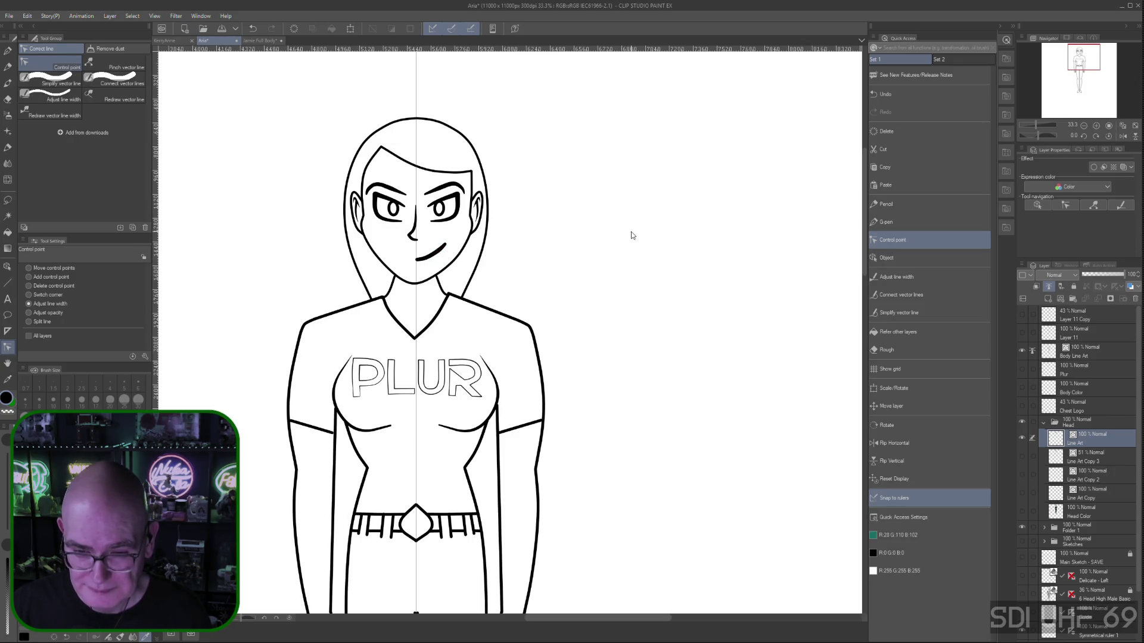
key(ctrl+minus)
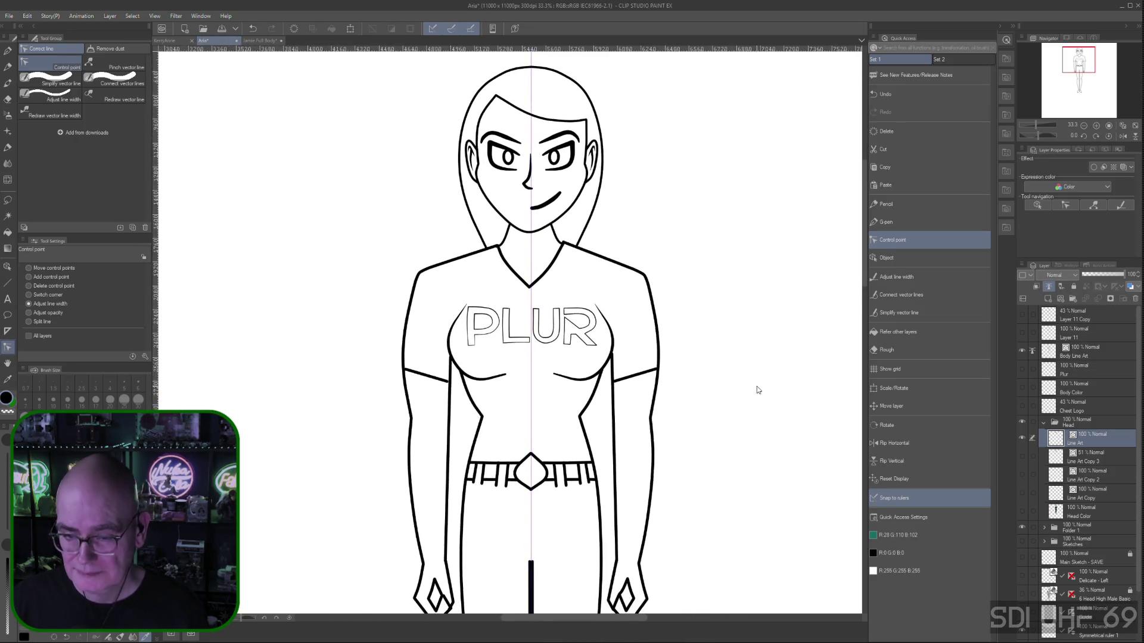
drag(722, 426, 676, 288)
key(ctrl+minus)
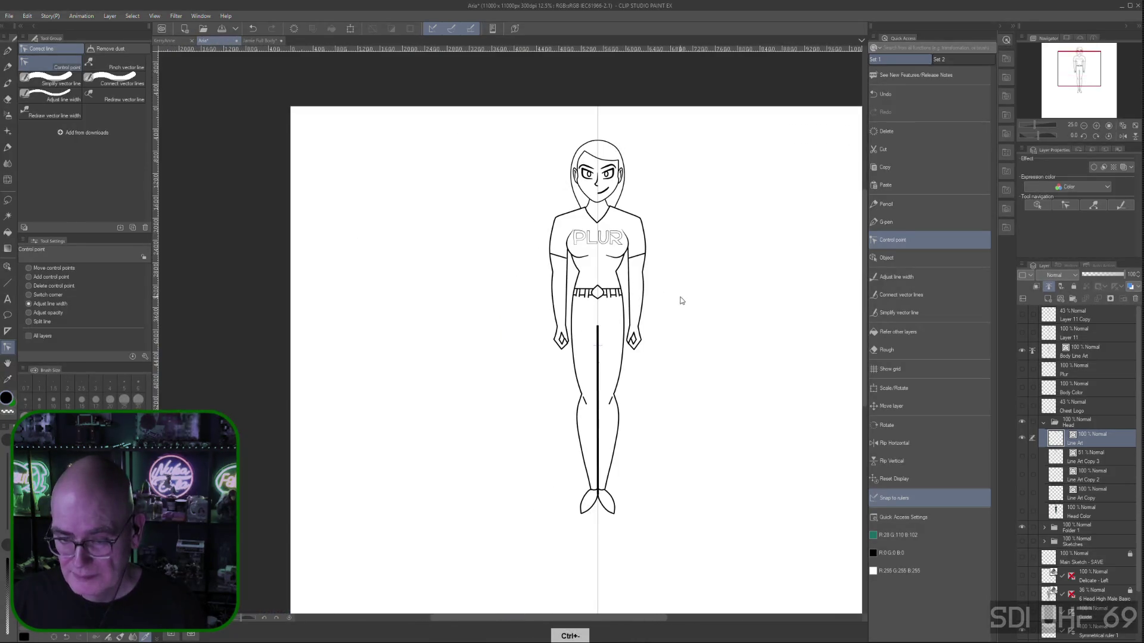
key(ctrl+plus)
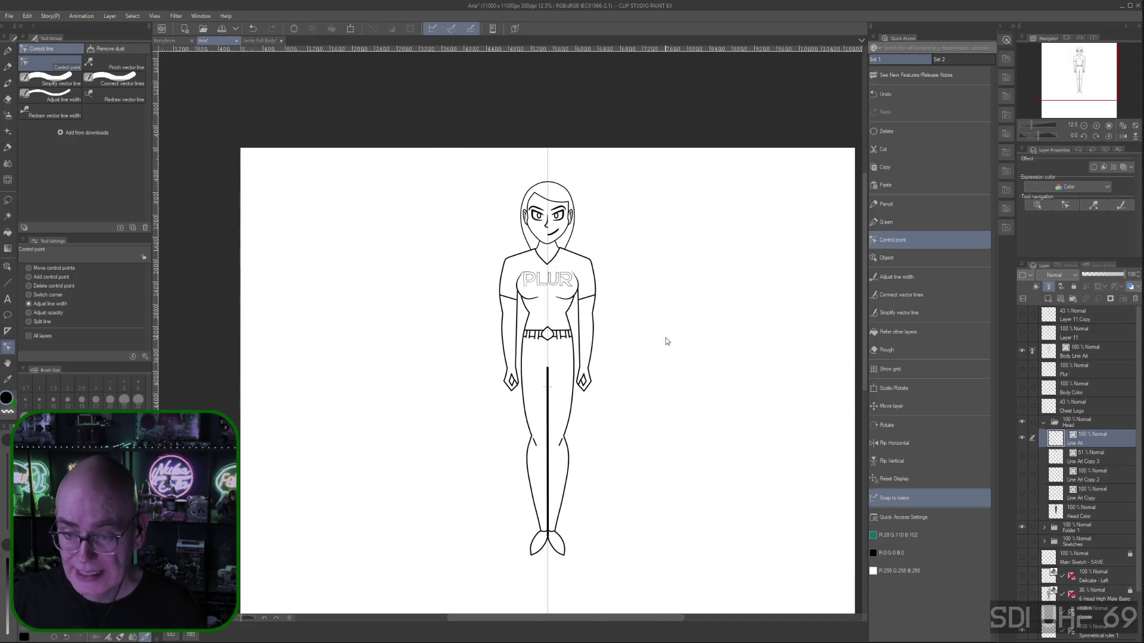
key(ctrl+minus)
mouse_move(616, 341)
mouse_down()
mouse_move(637, 345)
mouse_move(633, 360)
mouse_up()
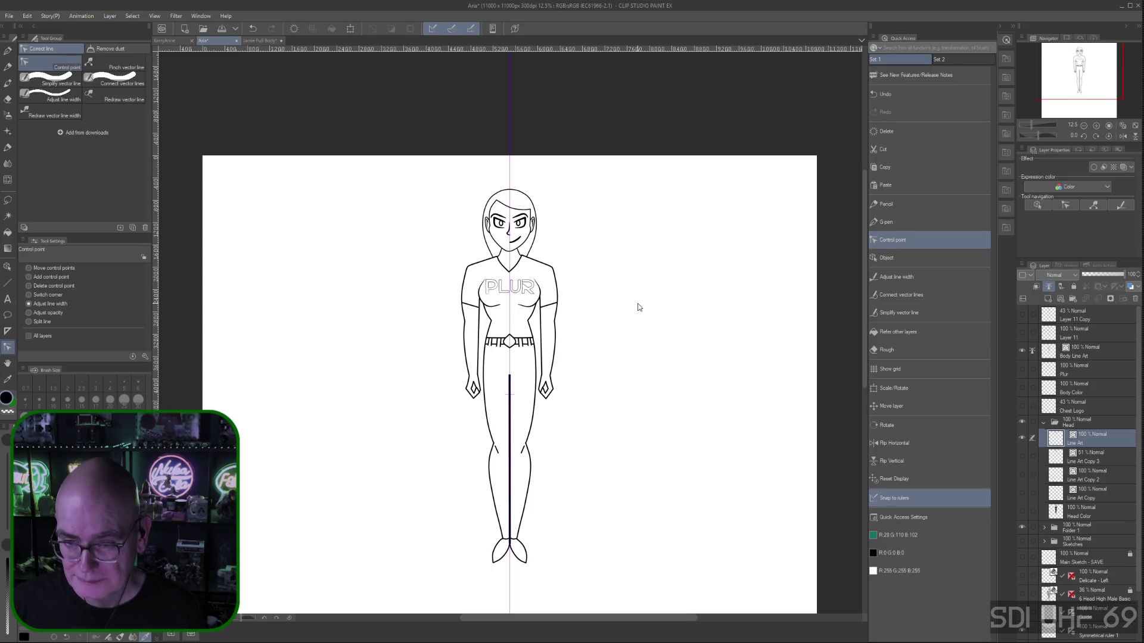
mouse_move(608, 383)
mouse_down()
mouse_move(638, 378)
mouse_move(629, 373)
mouse_up()
scroll(624, 373, up, 1)
mouse_move(608, 250)
mouse_down()
mouse_move(592, 316)
mouse_move(713, 507)
mouse_move(698, 478)
mouse_up()
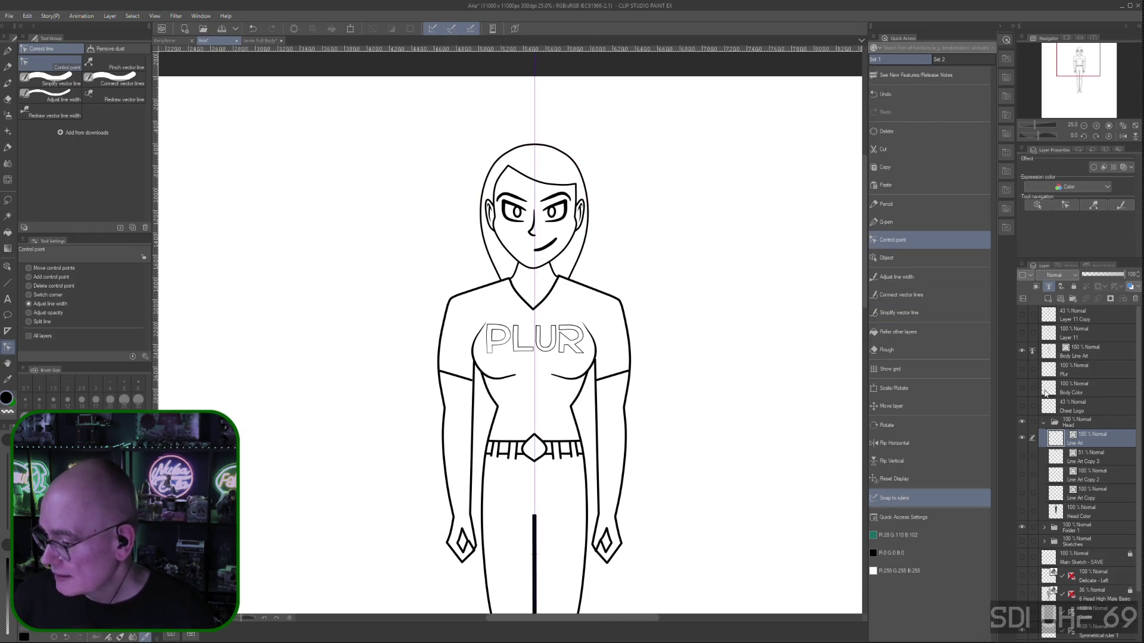
click(1021, 388)
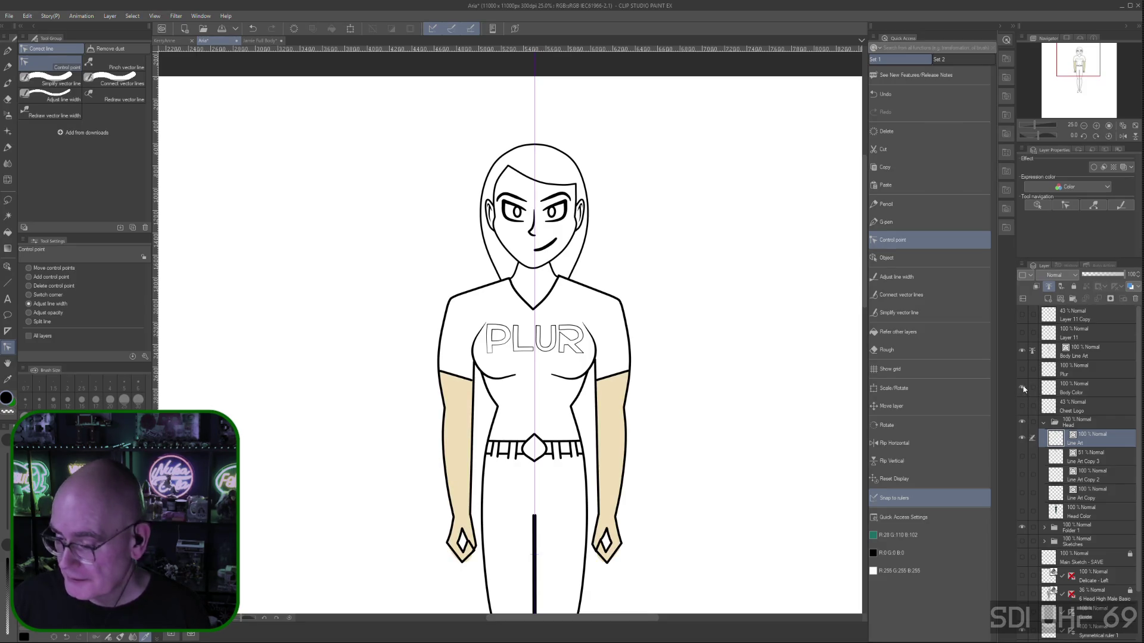
Sample the beige skin colour, hide Body Color, and show the colour fills using Fill (Refer other layers)
right_click(611, 422)
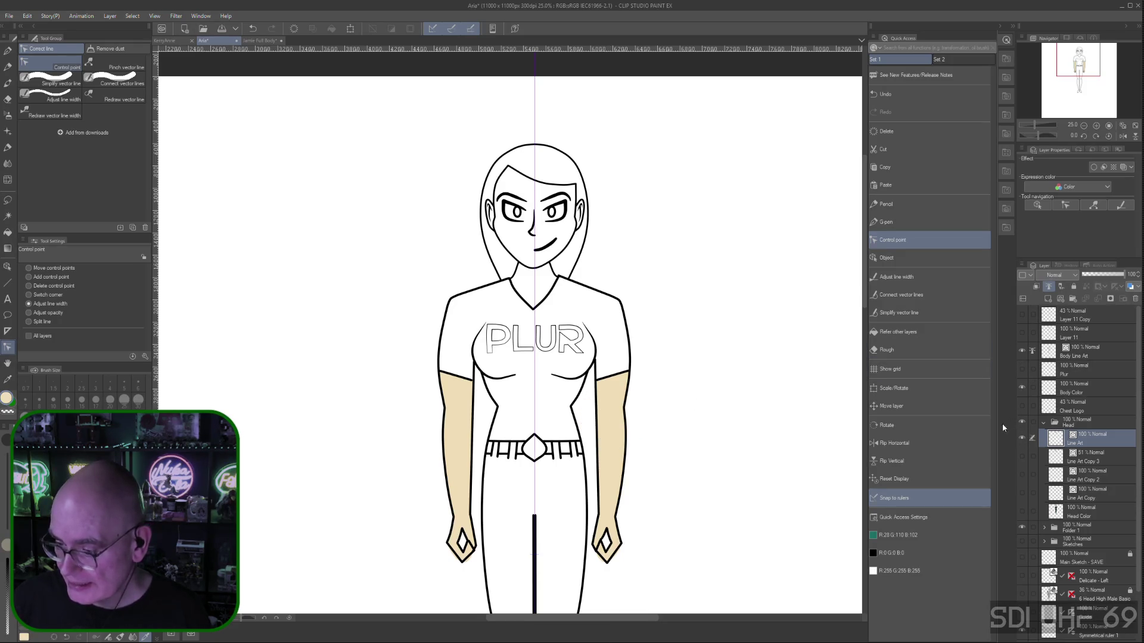
click(1022, 389)
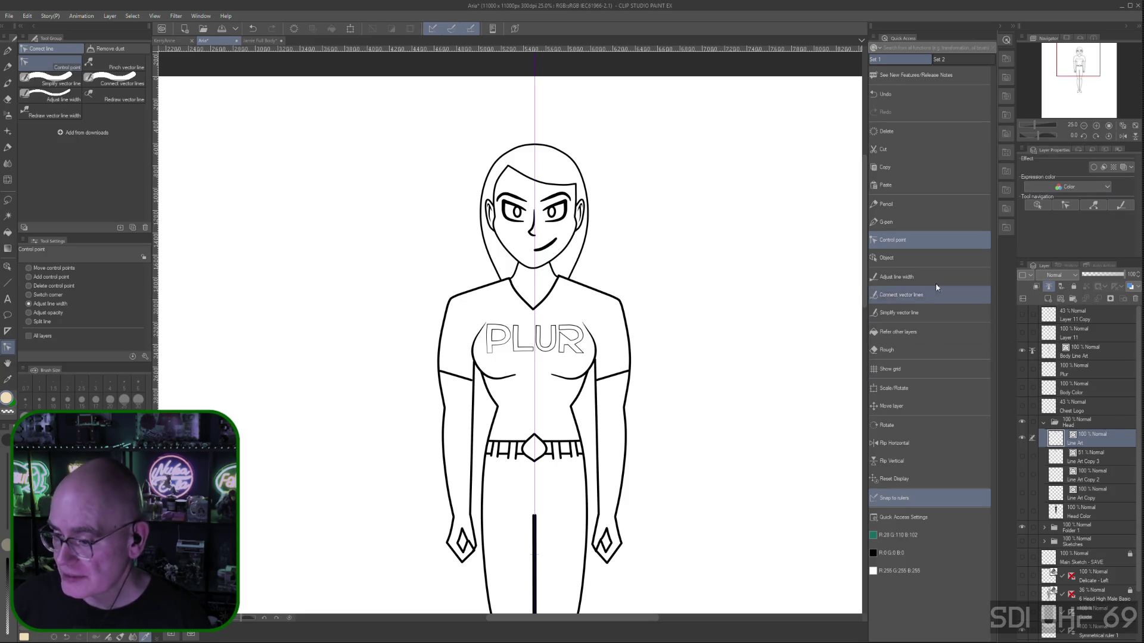
click(897, 332)
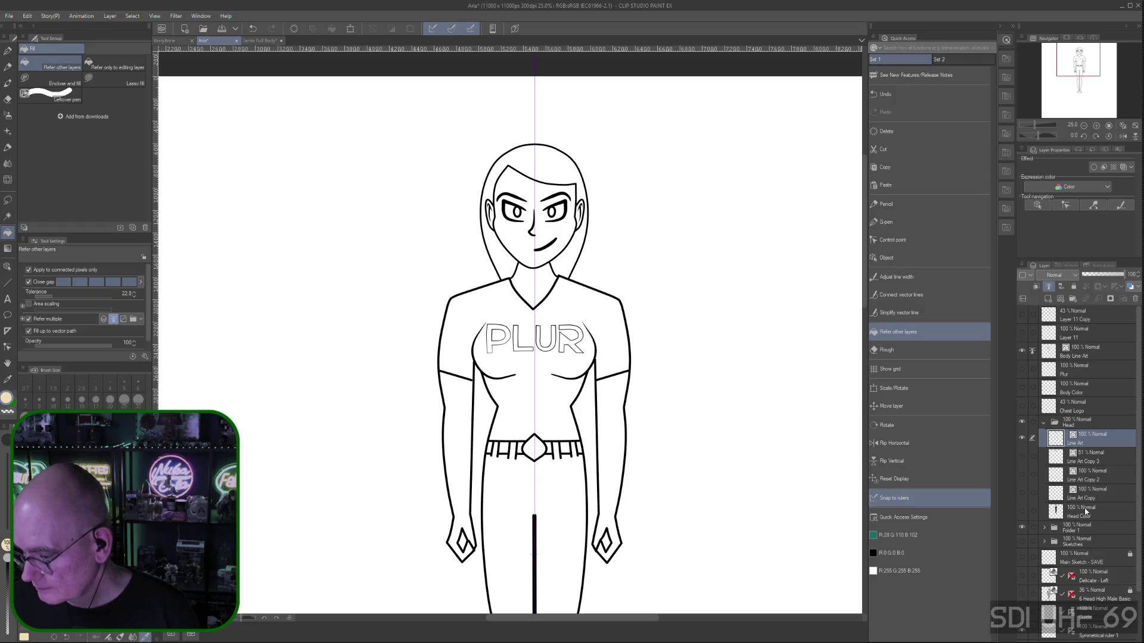
click(1022, 512)
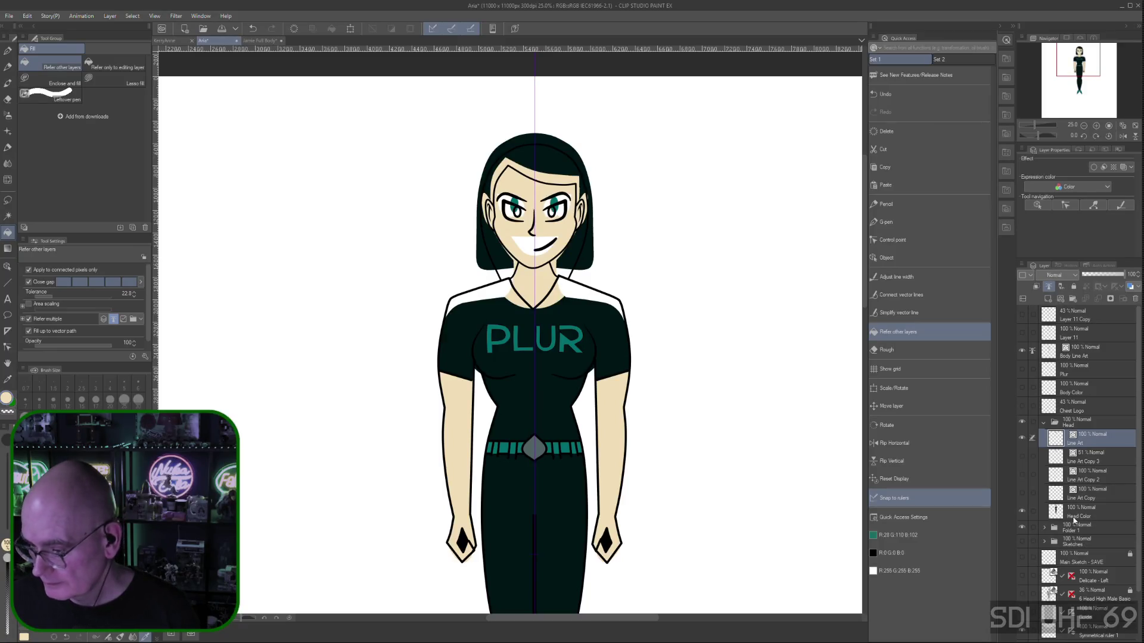
Switch to the Rough eraser sub tool
scroll(1108, 453, down, 3)
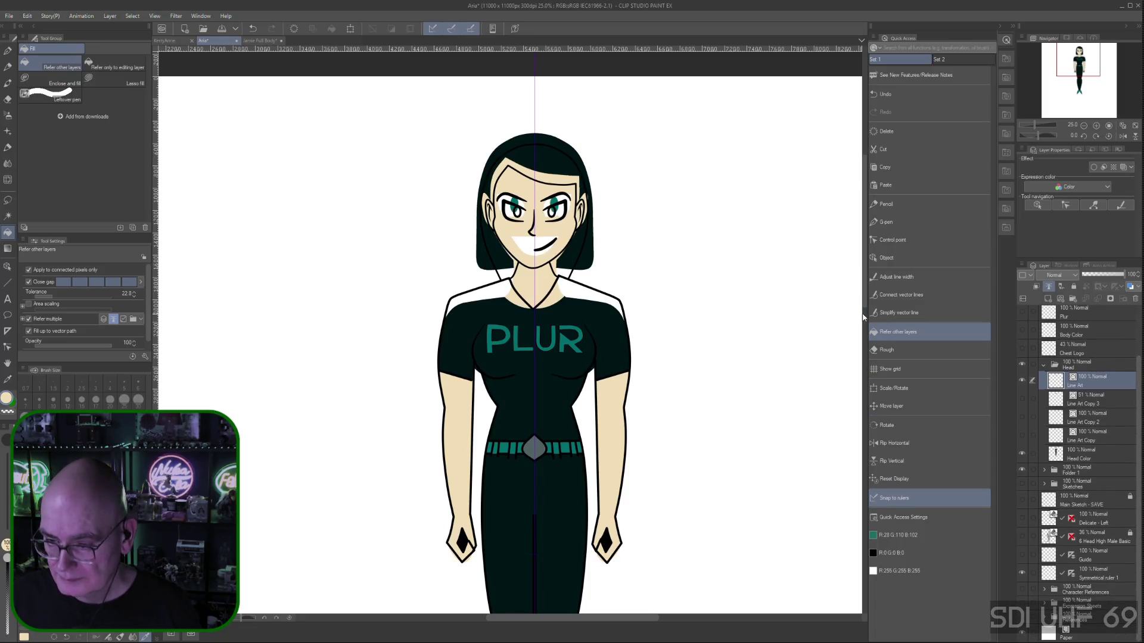
scroll(865, 309, down, 1)
drag(865, 309, 867, 417)
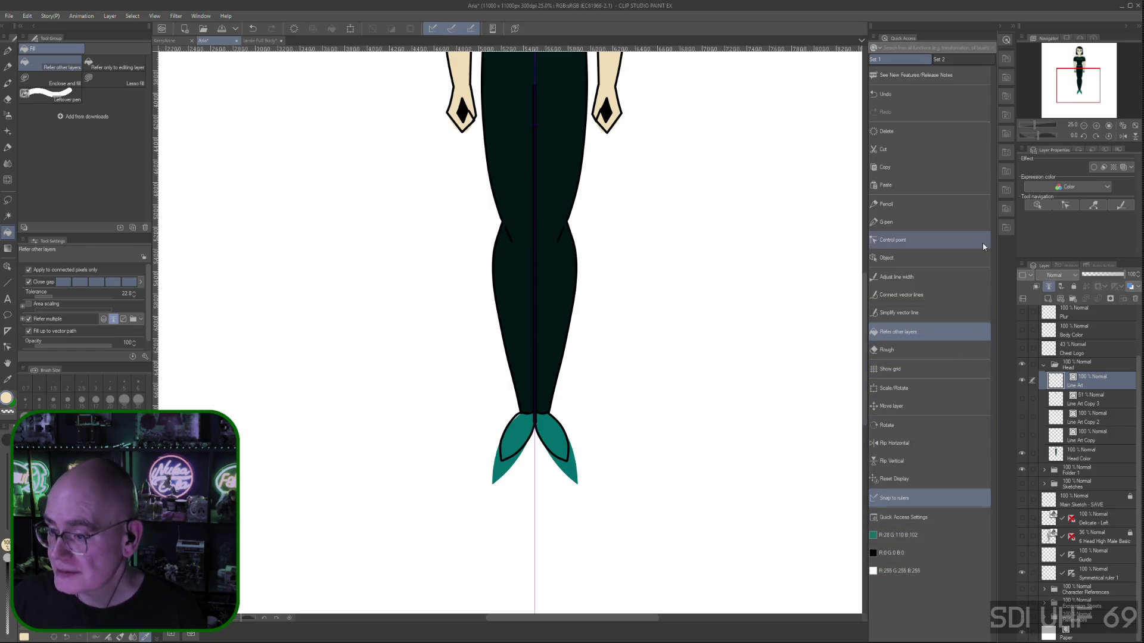
click(896, 350)
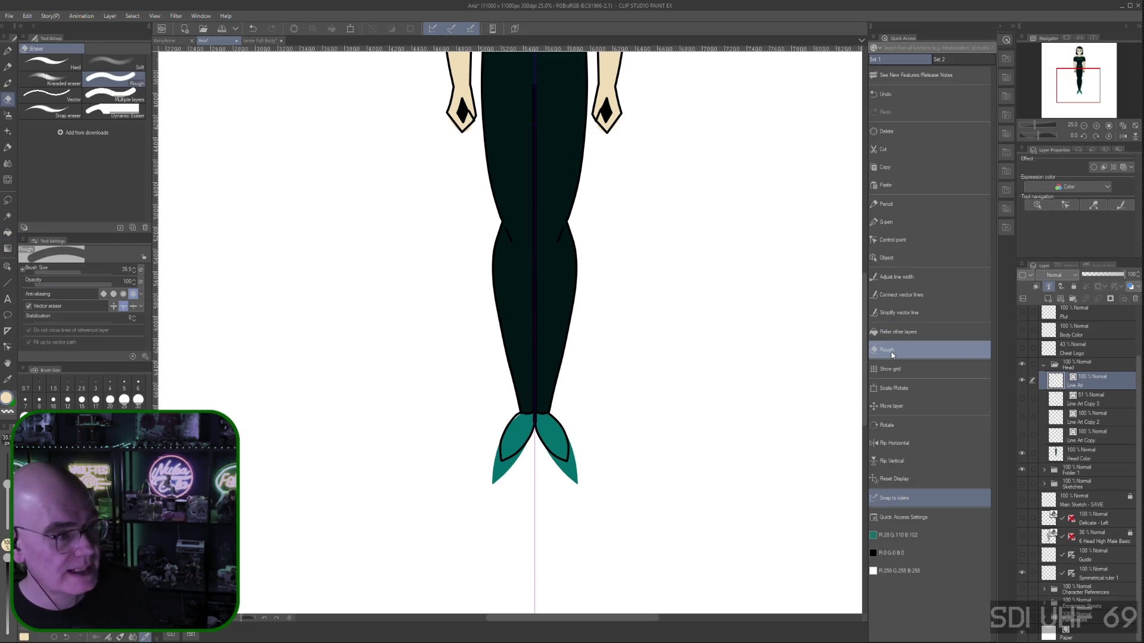
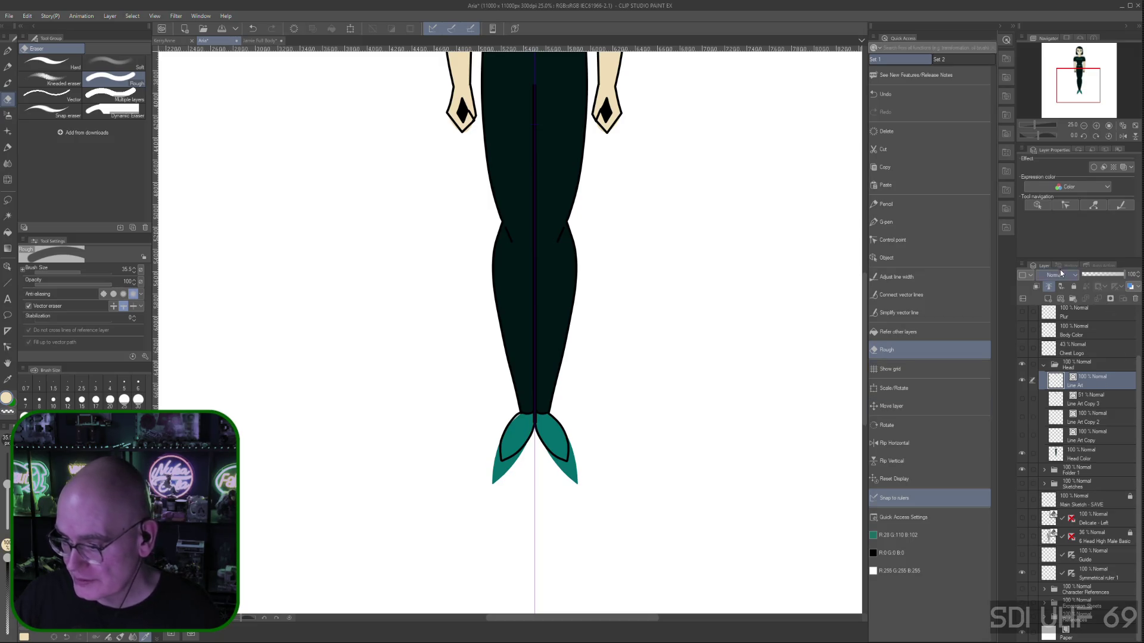
Revert to an earlier state from the History panel
click(1066, 267)
click(1047, 612)
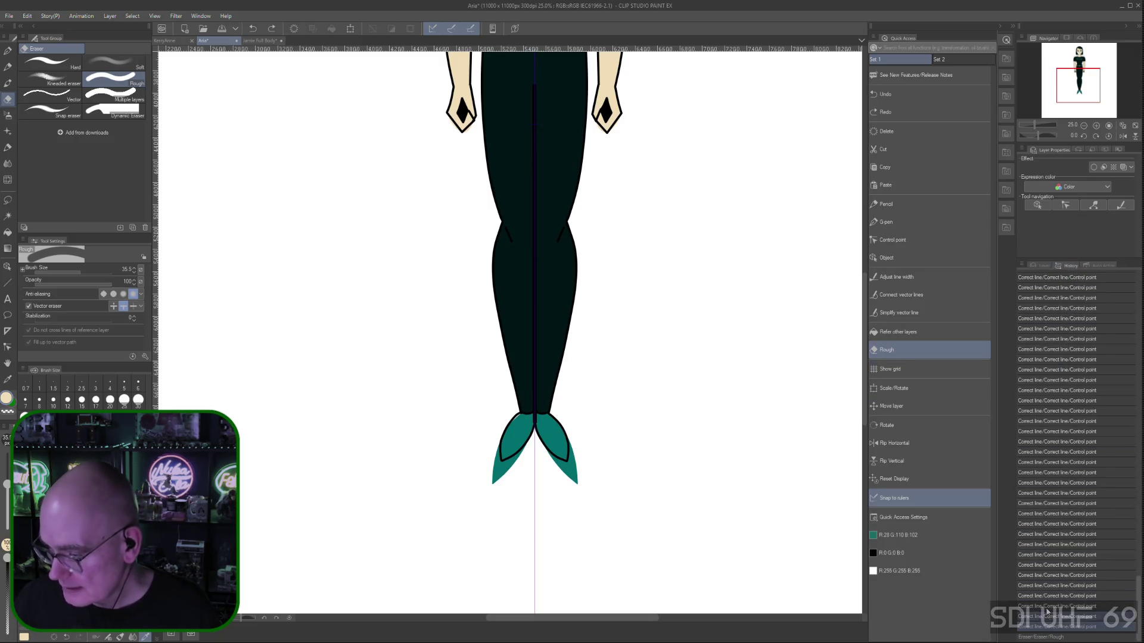
click(1040, 266)
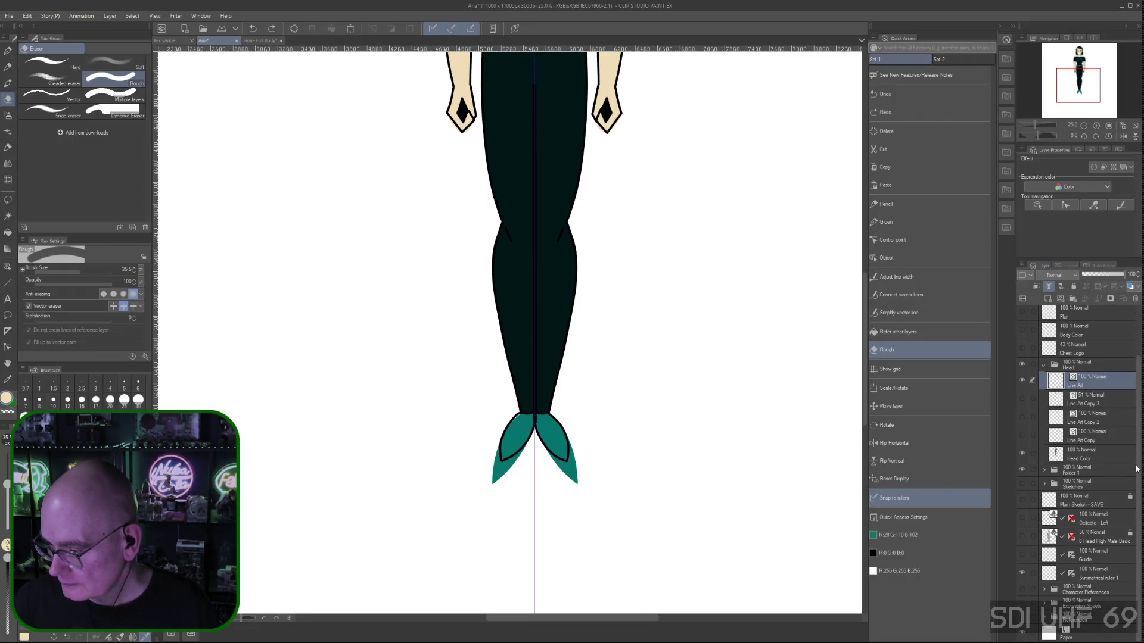
On the Head Color layer, erase the pointed teal tips of both shoes and resample the teal
click(1104, 453)
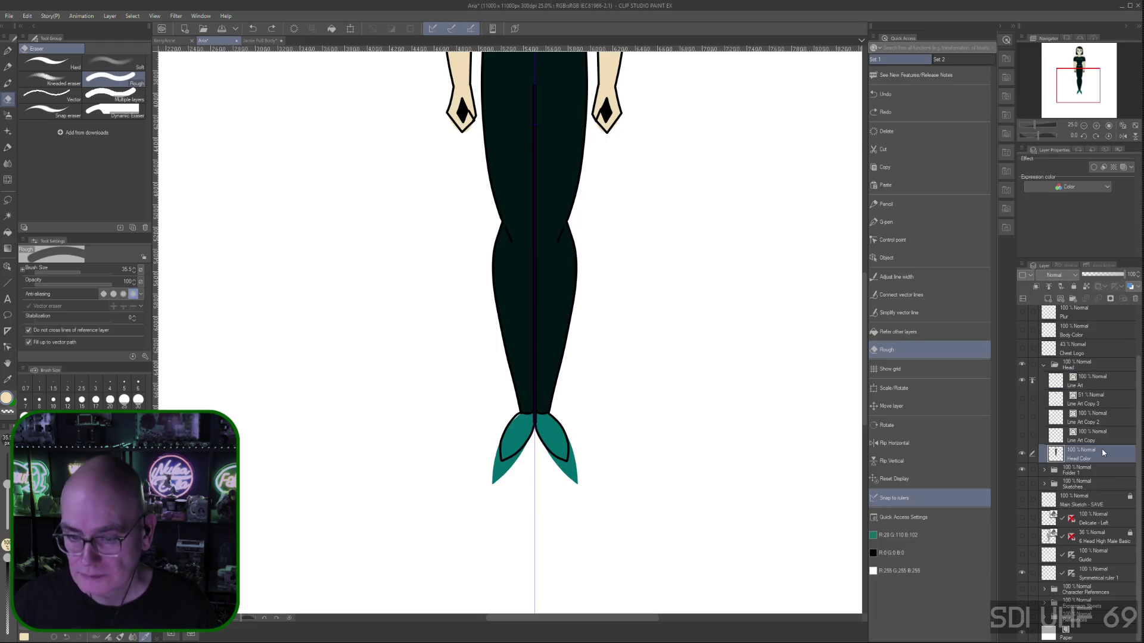
drag(497, 451, 497, 446)
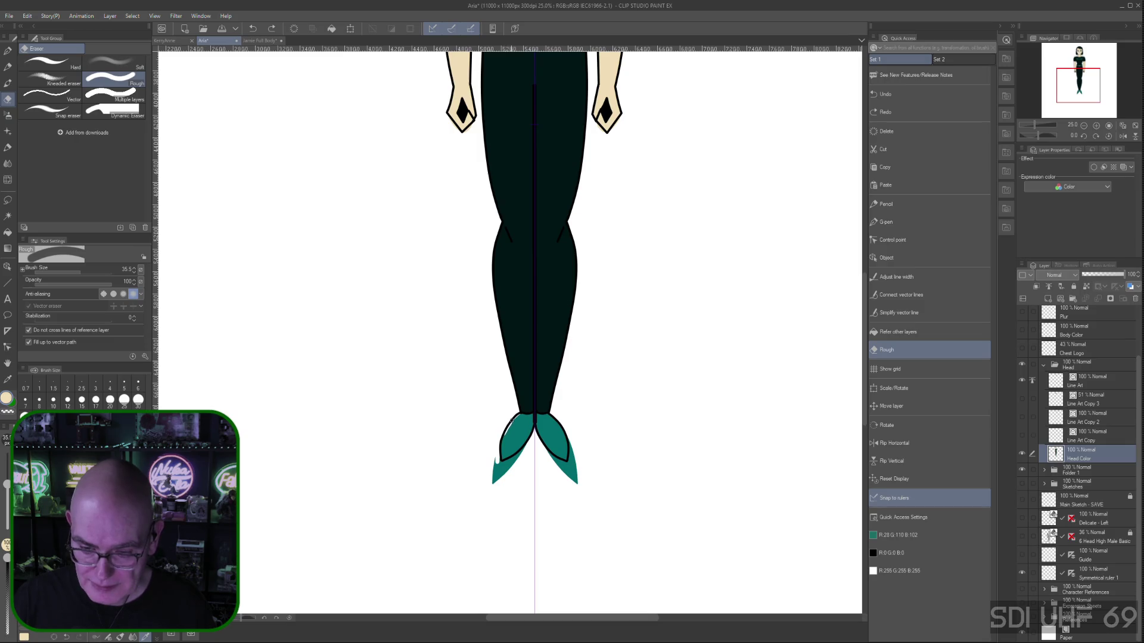
mouse_move(494, 461)
mouse_down()
mouse_move(495, 480)
mouse_move(503, 464)
mouse_move(509, 478)
mouse_move(497, 471)
mouse_up()
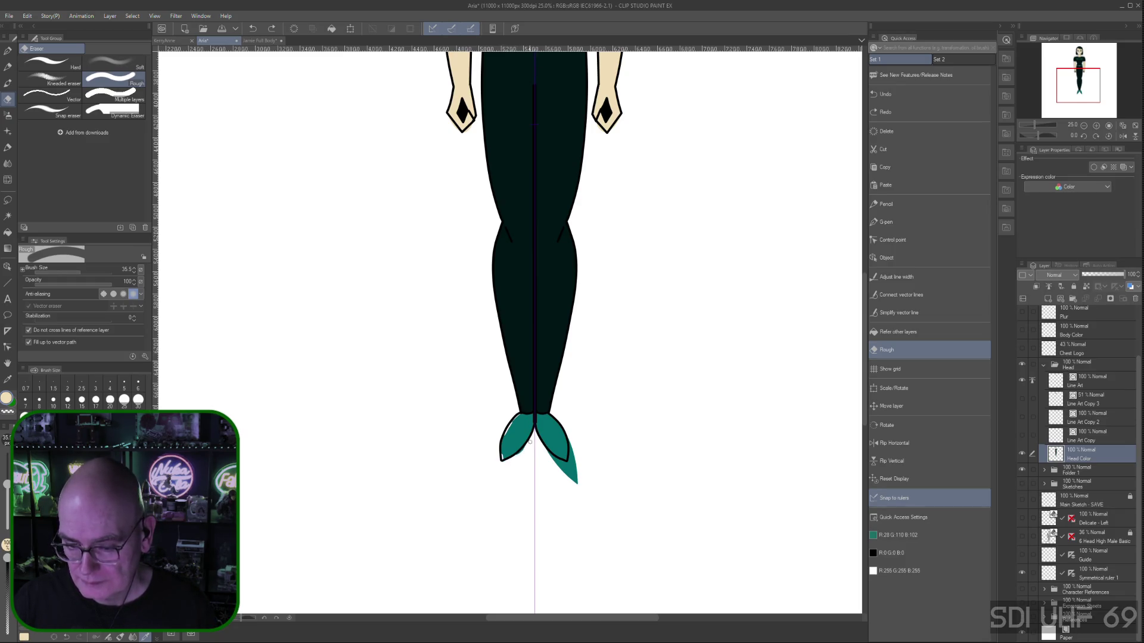
click(508, 464)
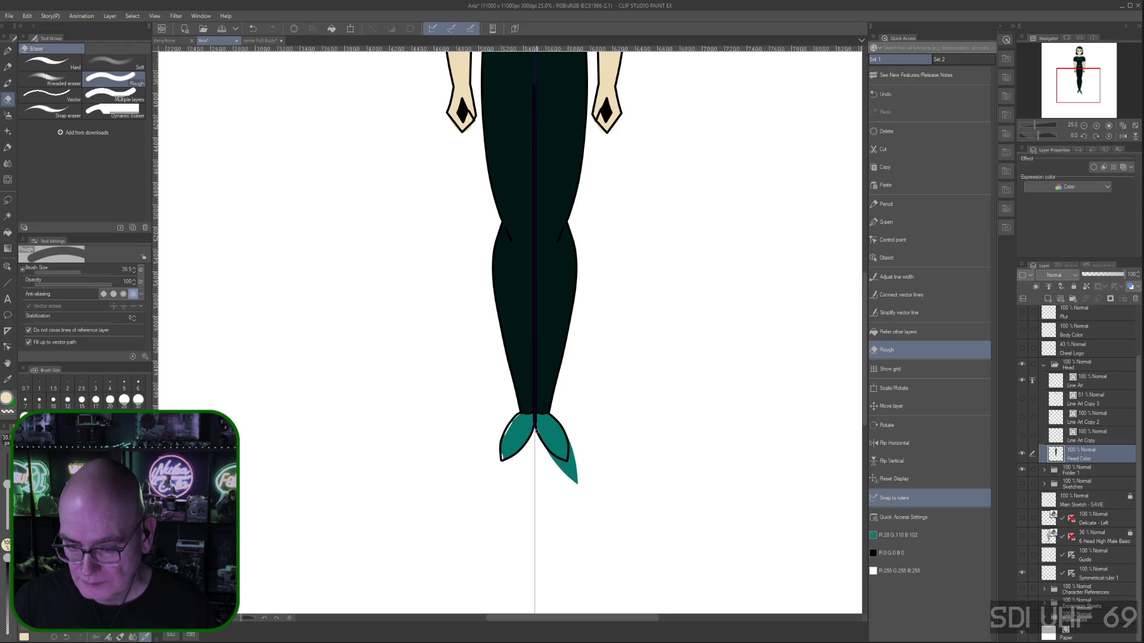
mouse_move(549, 453)
mouse_down()
mouse_move(573, 487)
mouse_move(568, 462)
mouse_up()
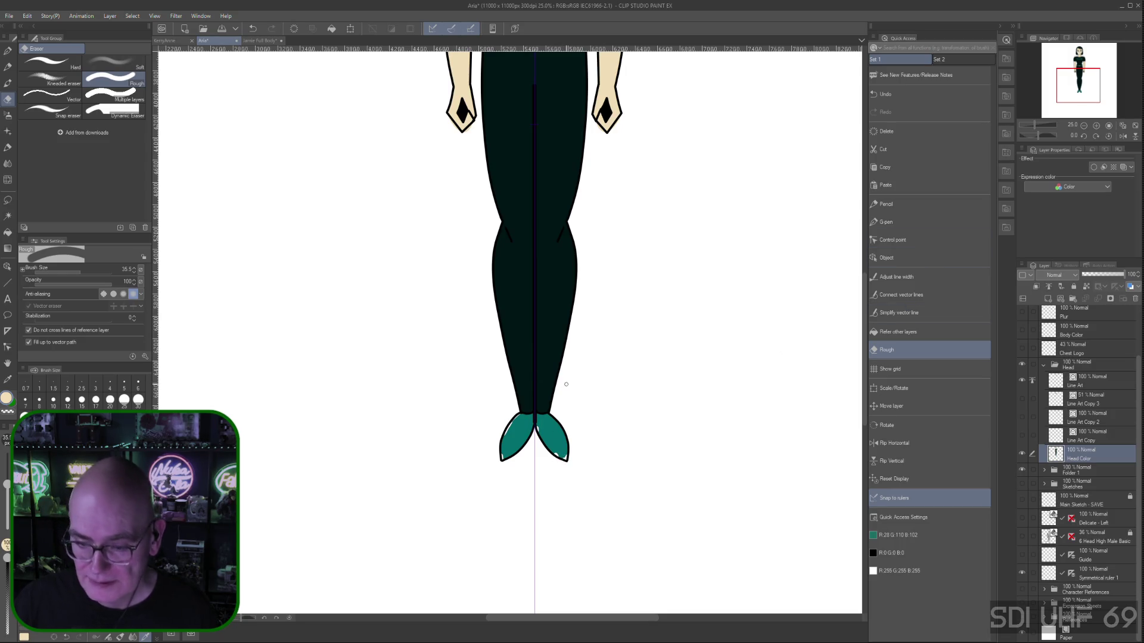
right_click(553, 432)
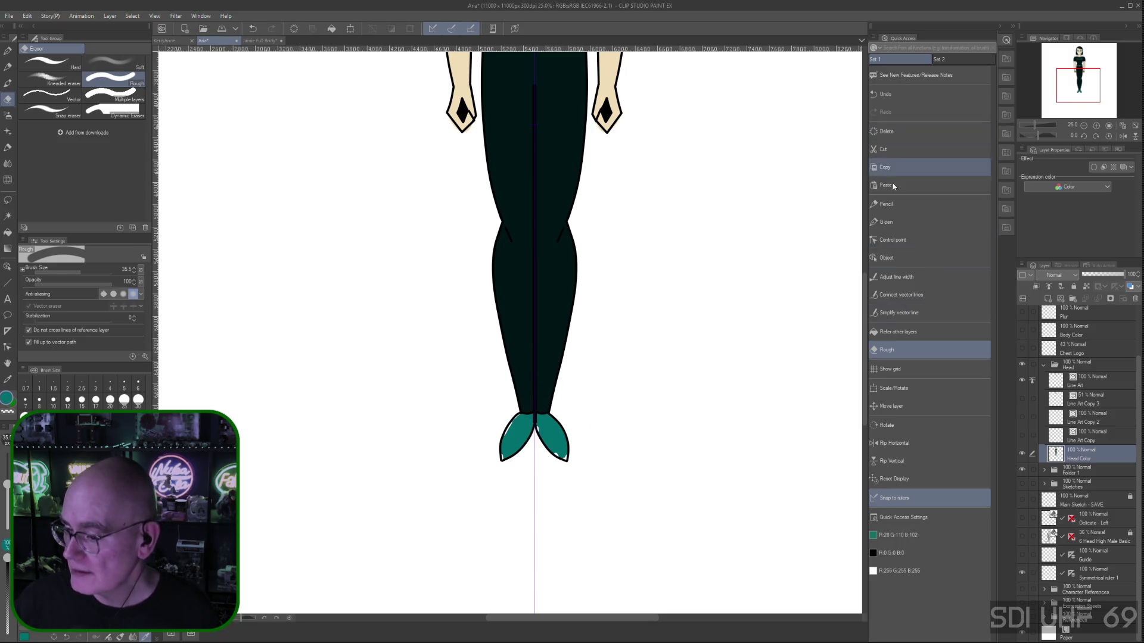
click(886, 222)
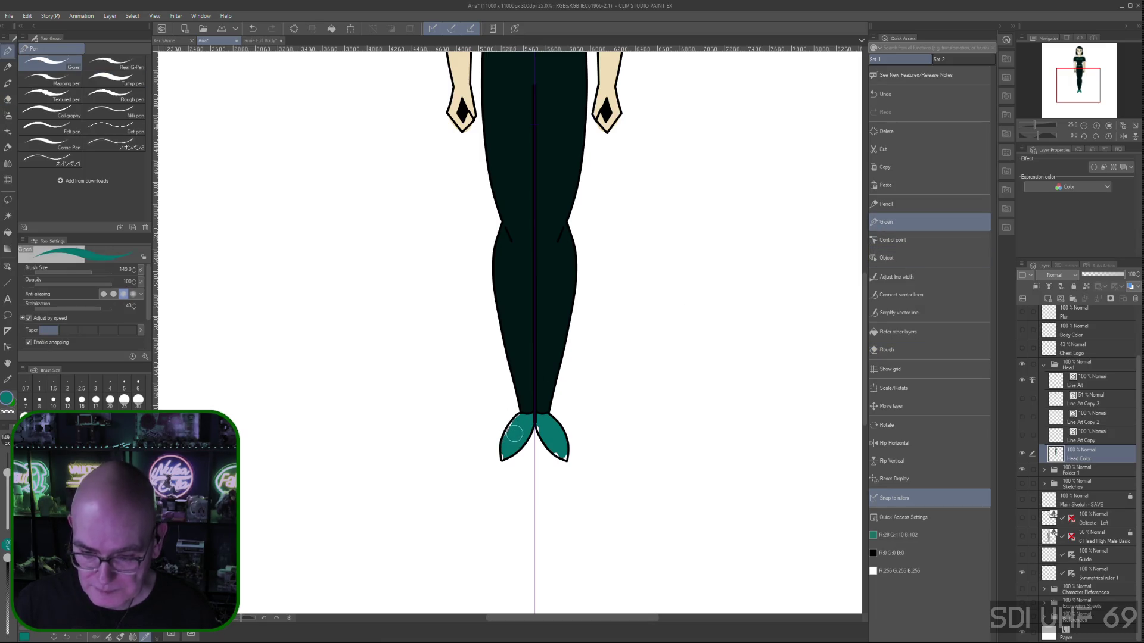
Zoom to 50% on the shoes and paint teal into the white gaps at both tips
drag(504, 432, 500, 444)
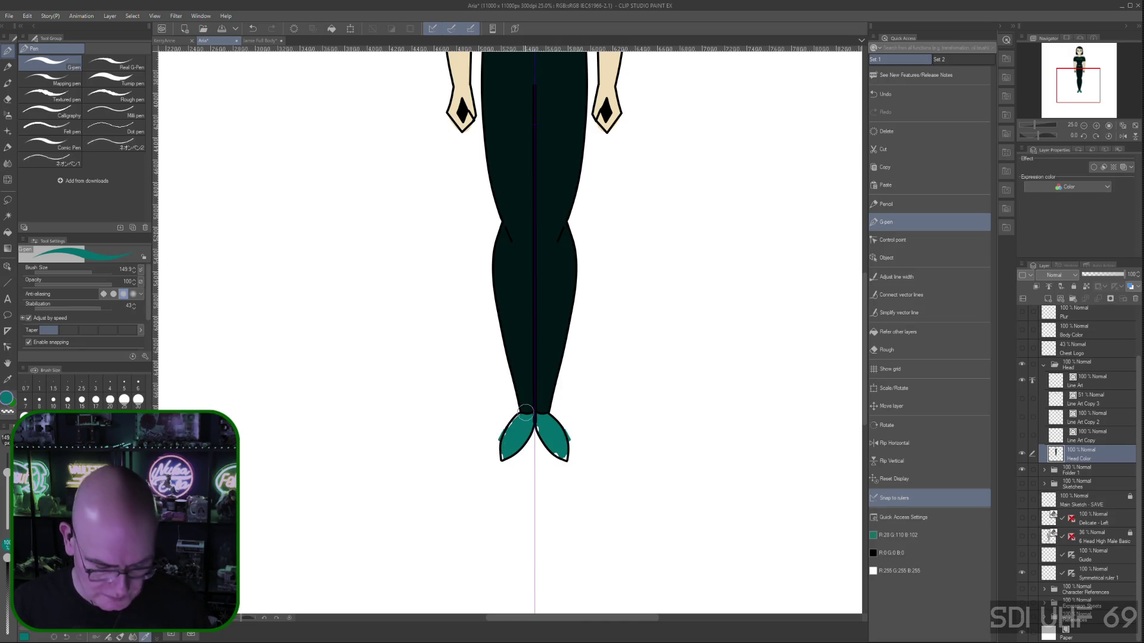
key(ctrl+z)
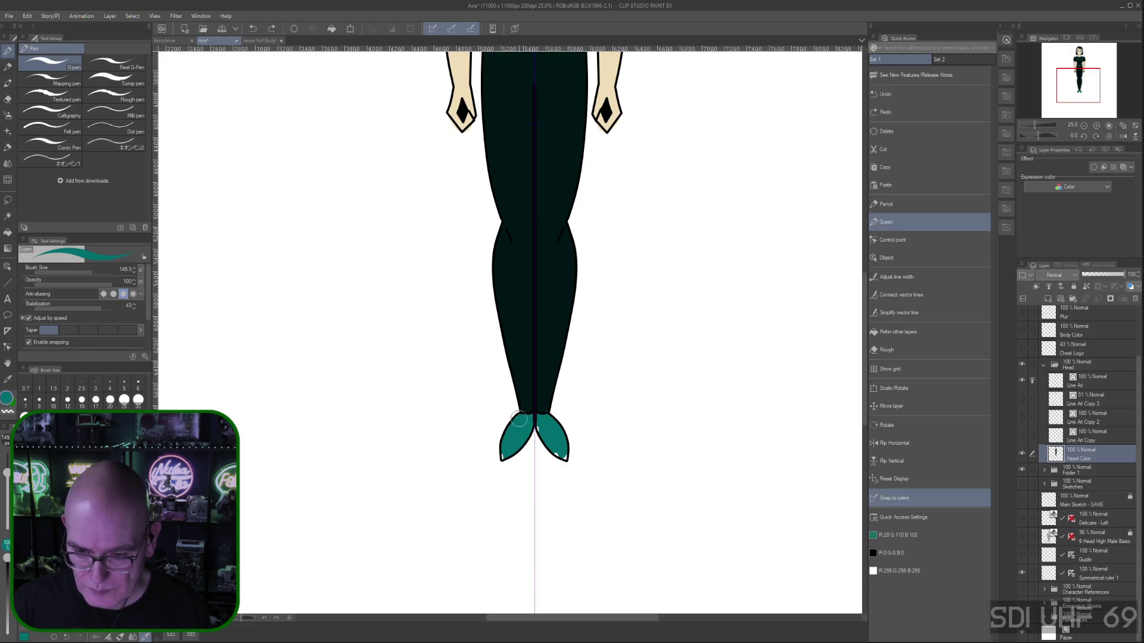
click(514, 421)
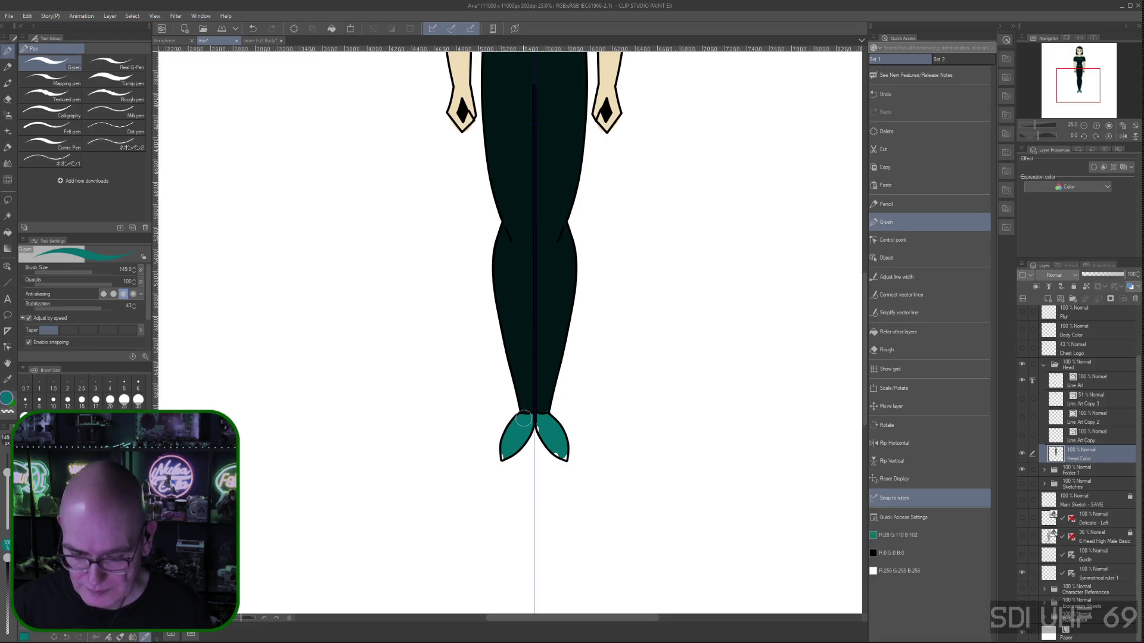
scroll(539, 387, up, 2)
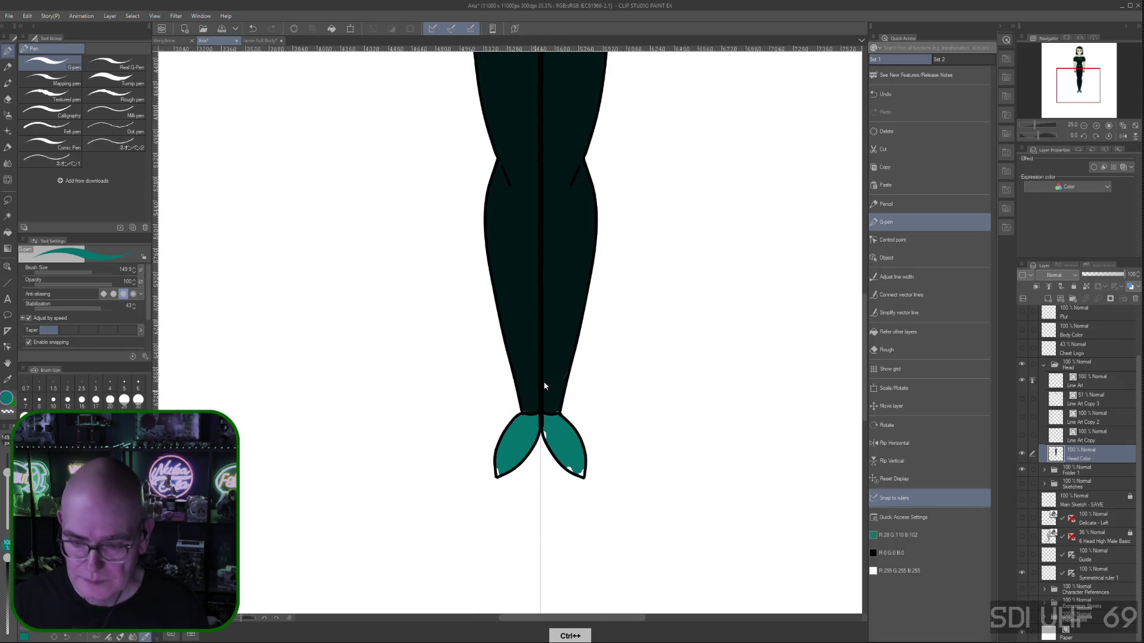
key(space)
drag(643, 466, 740, 290)
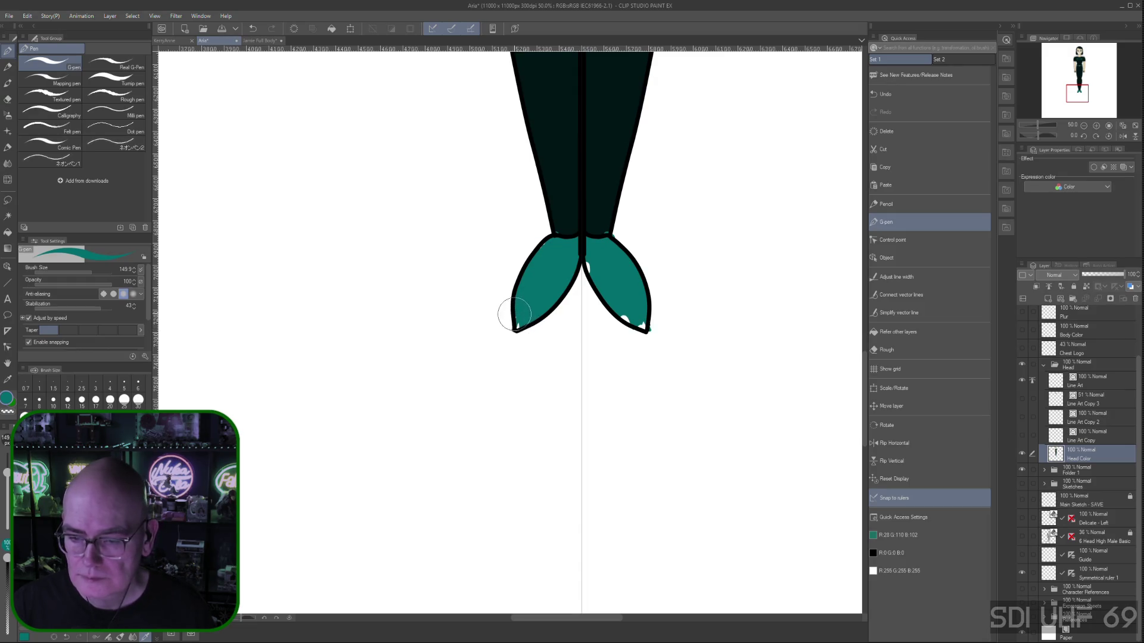
drag(516, 323, 519, 326)
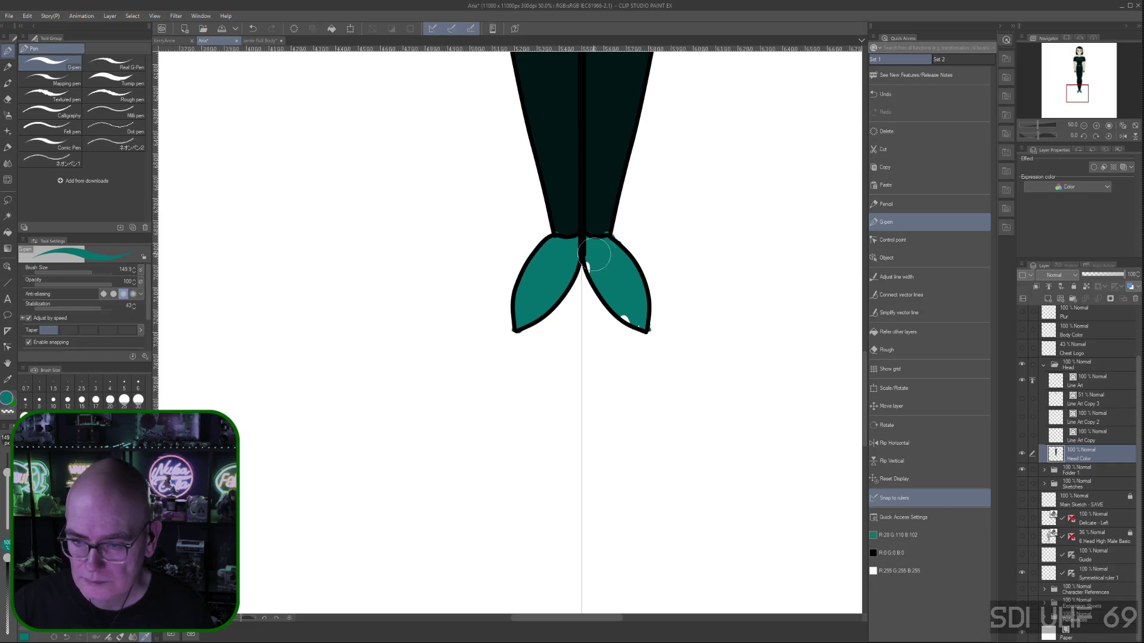
mouse_move(620, 312)
mouse_down()
mouse_move(620, 327)
mouse_move(624, 318)
mouse_move(644, 327)
mouse_up()
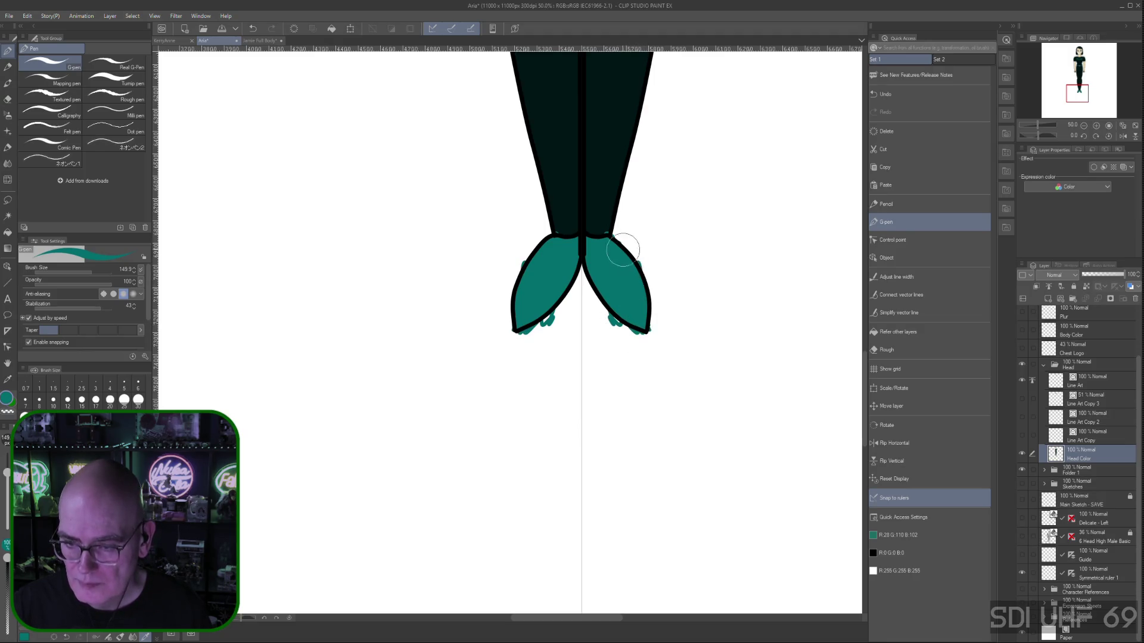
click(897, 349)
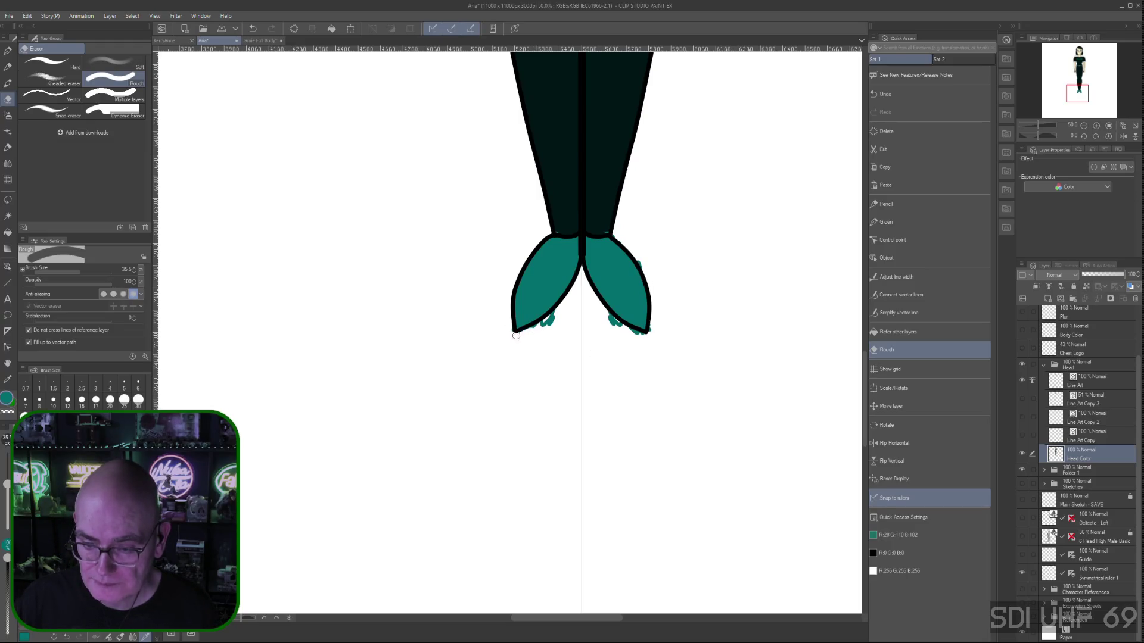
Erase the stray teal specks below and around both shoes, then sample the legs' dark colour
drag(540, 324, 554, 320)
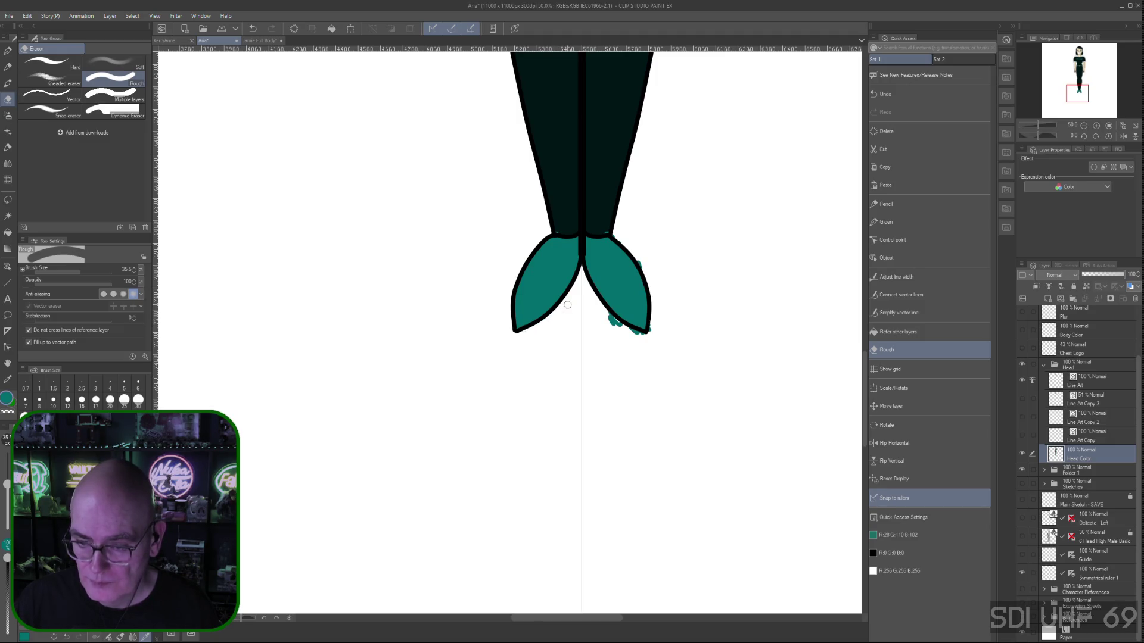
mouse_move(605, 315)
mouse_down()
mouse_move(644, 338)
mouse_move(656, 317)
mouse_up()
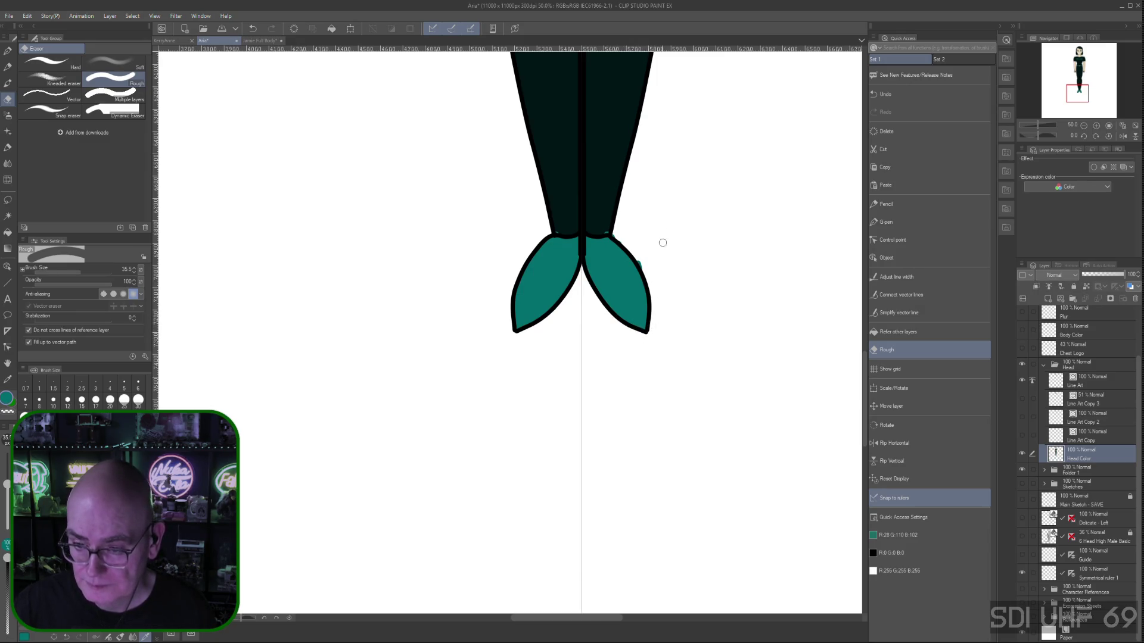
drag(642, 264, 639, 262)
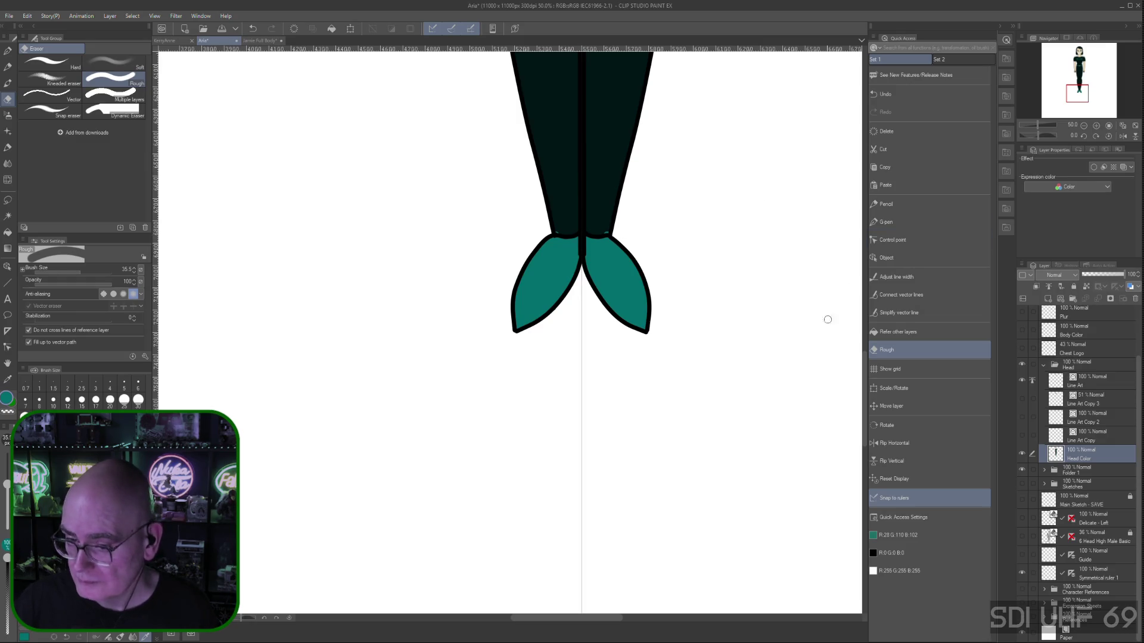
right_click(567, 141)
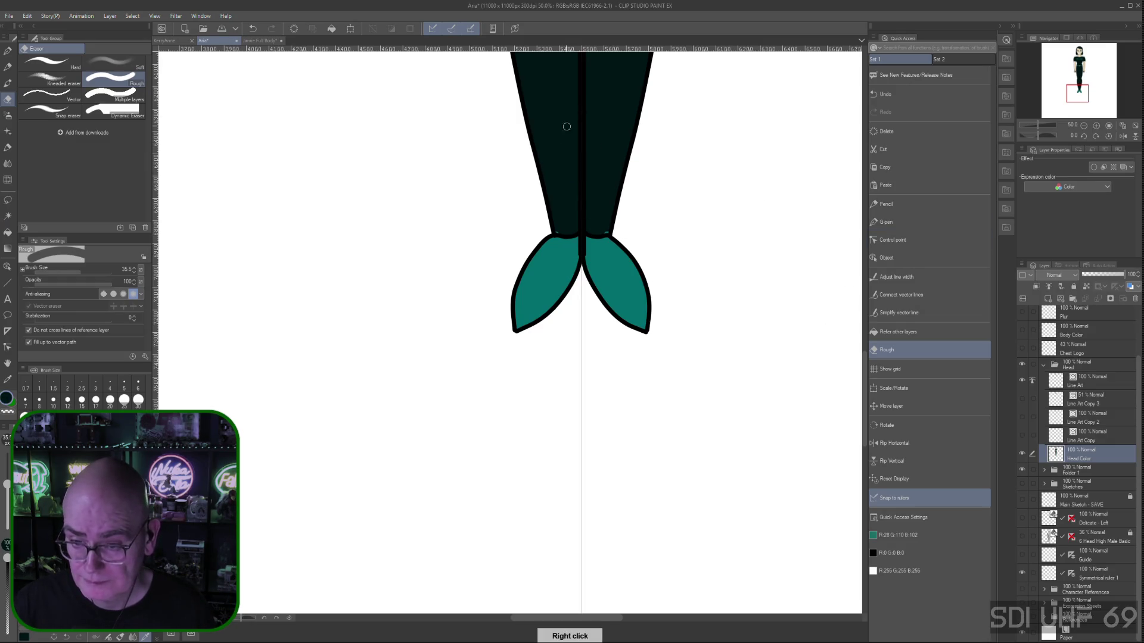
click(887, 222)
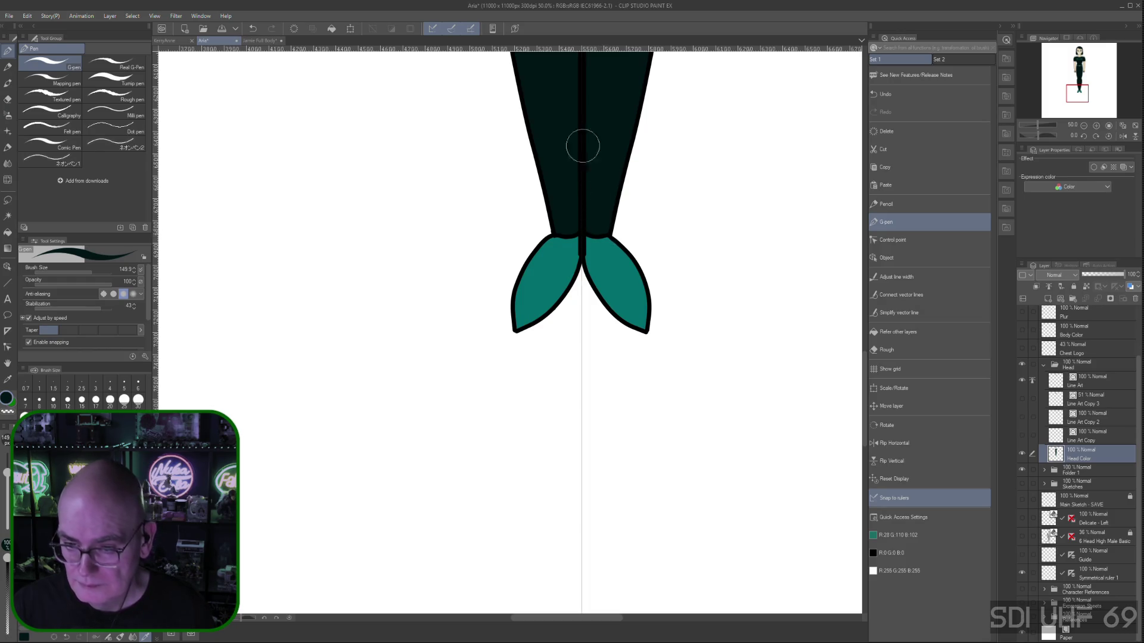
Pan up to the belt, add a dark stroke at its right end, and zoom out to 33.3%
drag(717, 173, 655, 472)
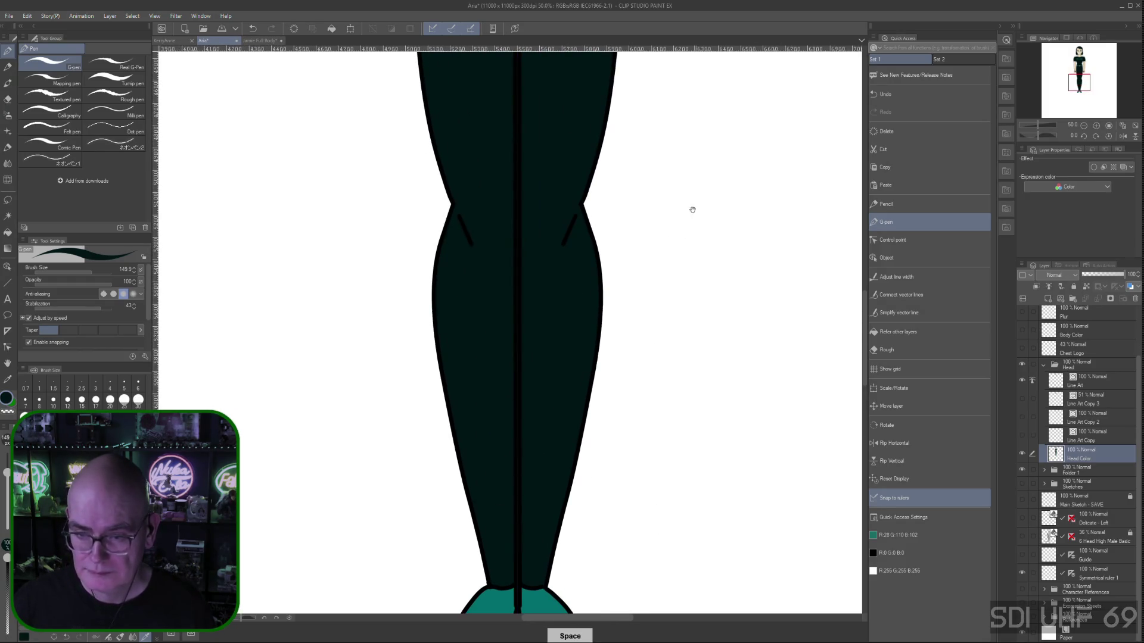
mouse_move(672, 115)
mouse_down()
mouse_move(654, 299)
mouse_move(679, 414)
mouse_up()
drag(712, 102, 727, 316)
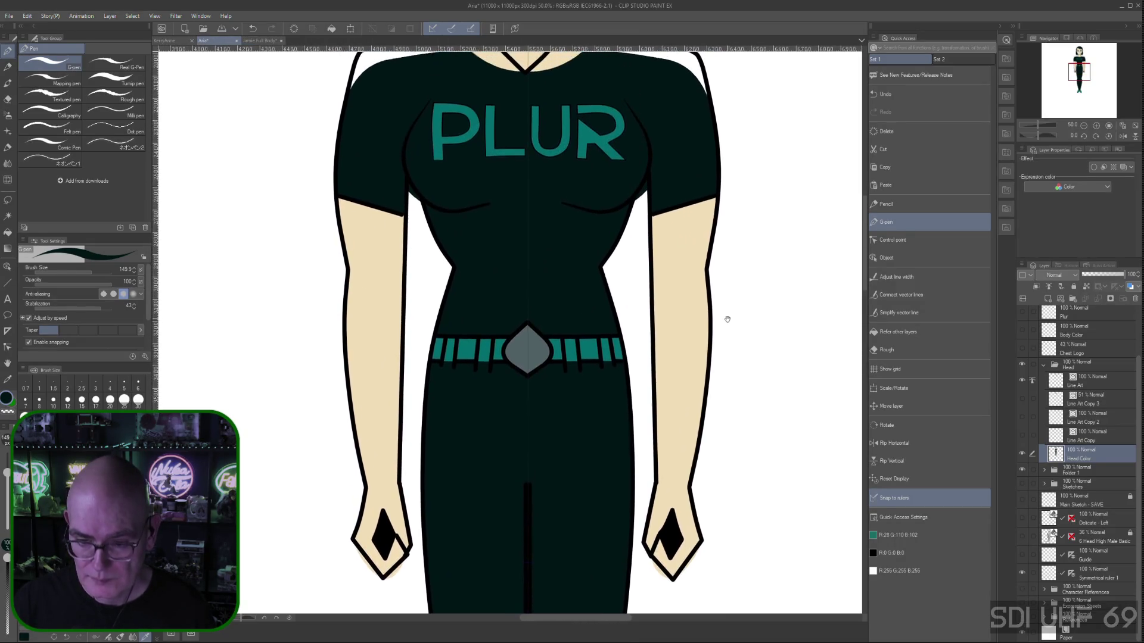
right_click(464, 455)
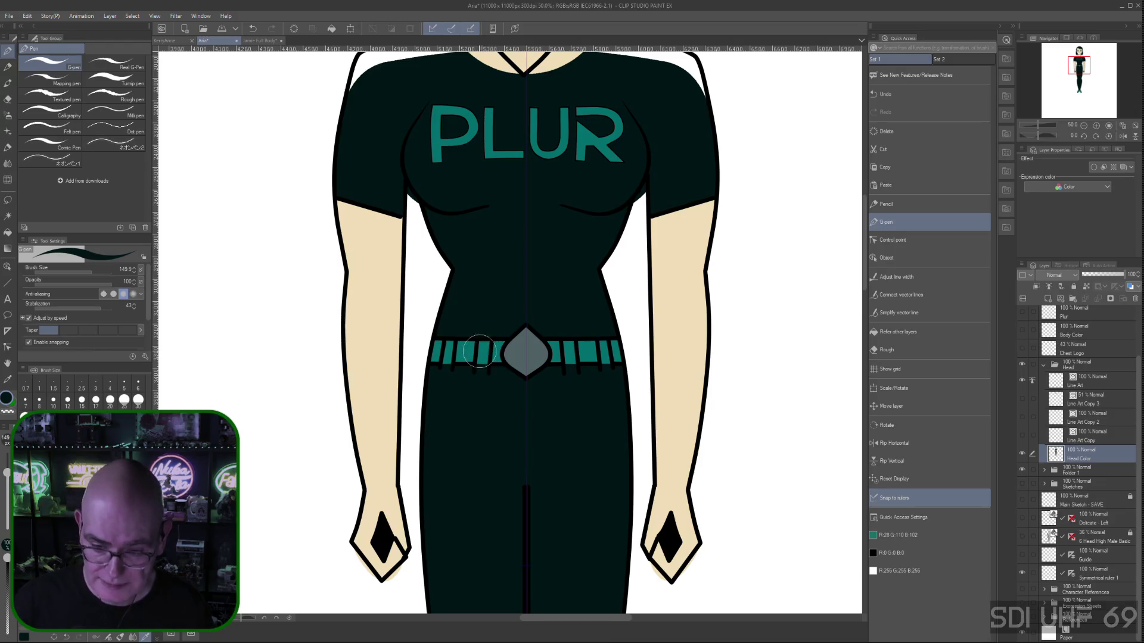
mouse_move(480, 348)
mouse_down()
mouse_move(486, 364)
mouse_move(483, 344)
mouse_up()
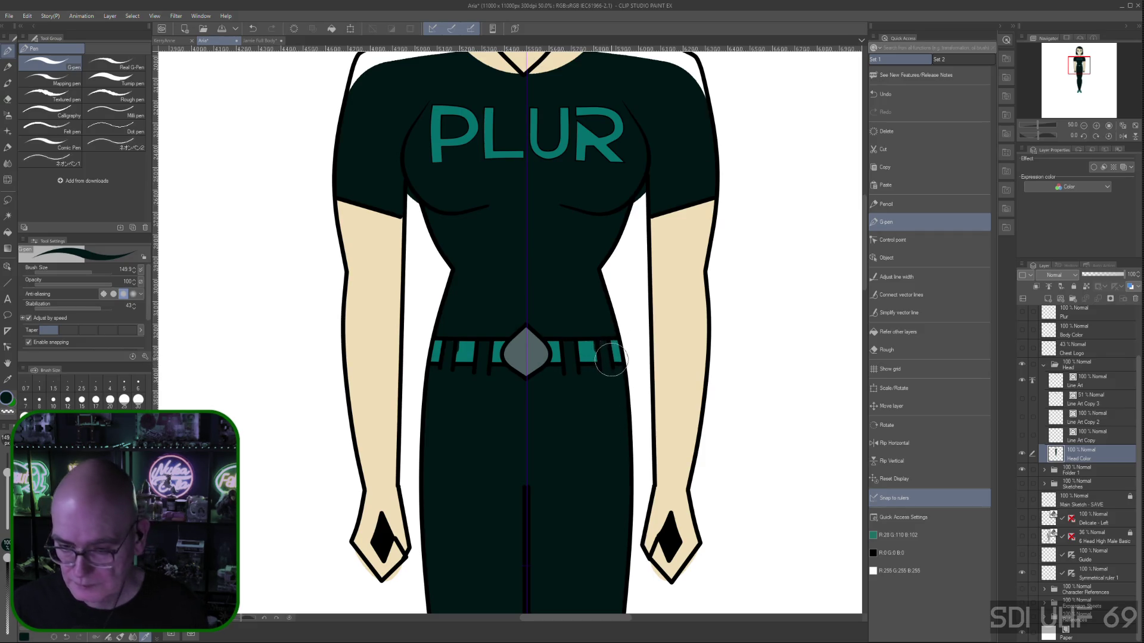
key(ctrl+z)
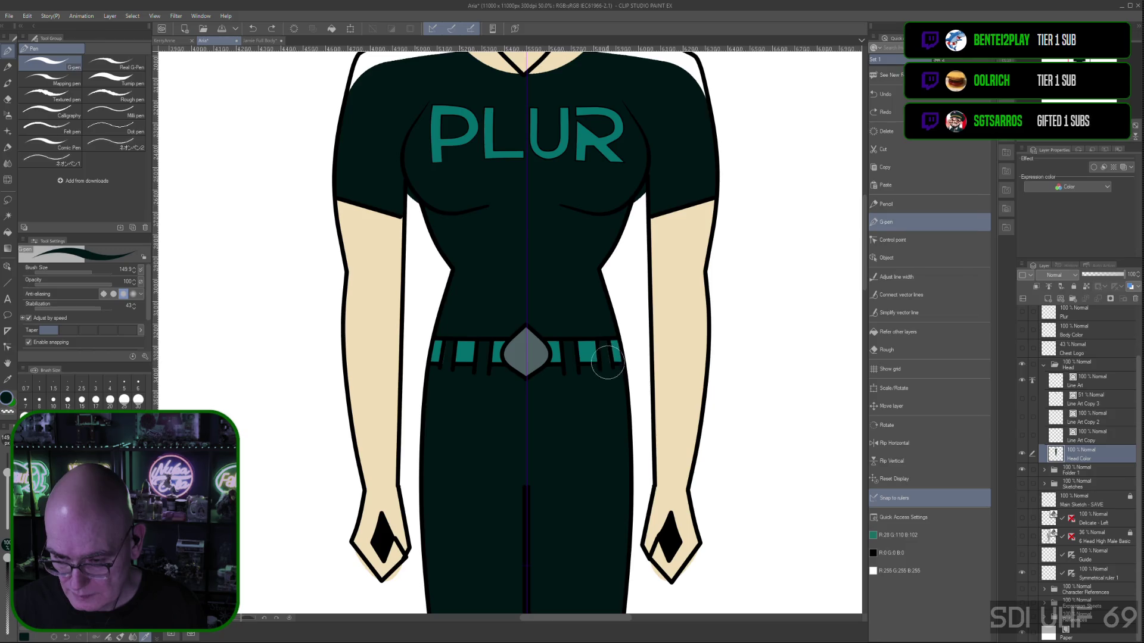
drag(607, 339, 603, 383)
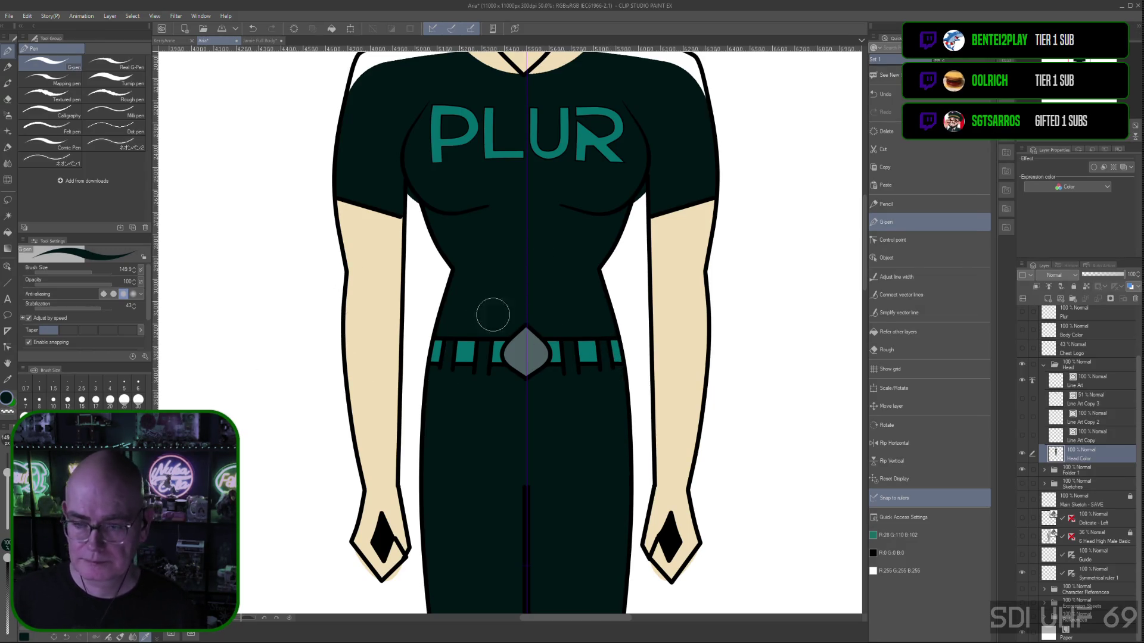
key(ctrl+minus)
key(space)
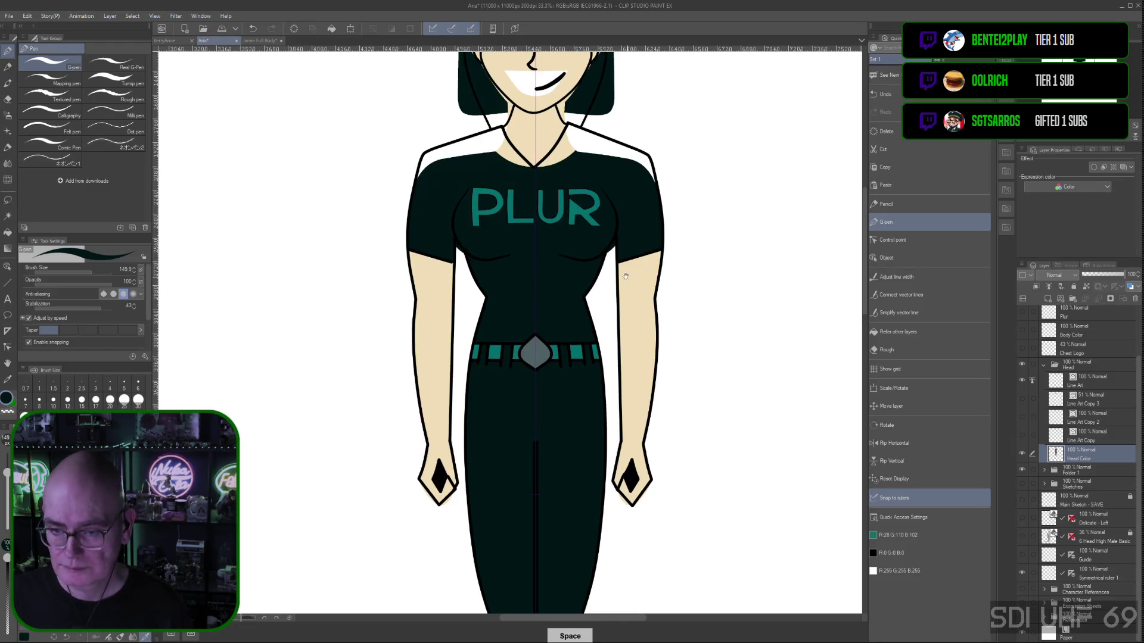
Paint dark over the white gaps along the shirt collar and both shoulder tops
mouse_move(574, 299)
mouse_down()
mouse_move(617, 429)
mouse_move(621, 388)
mouse_up()
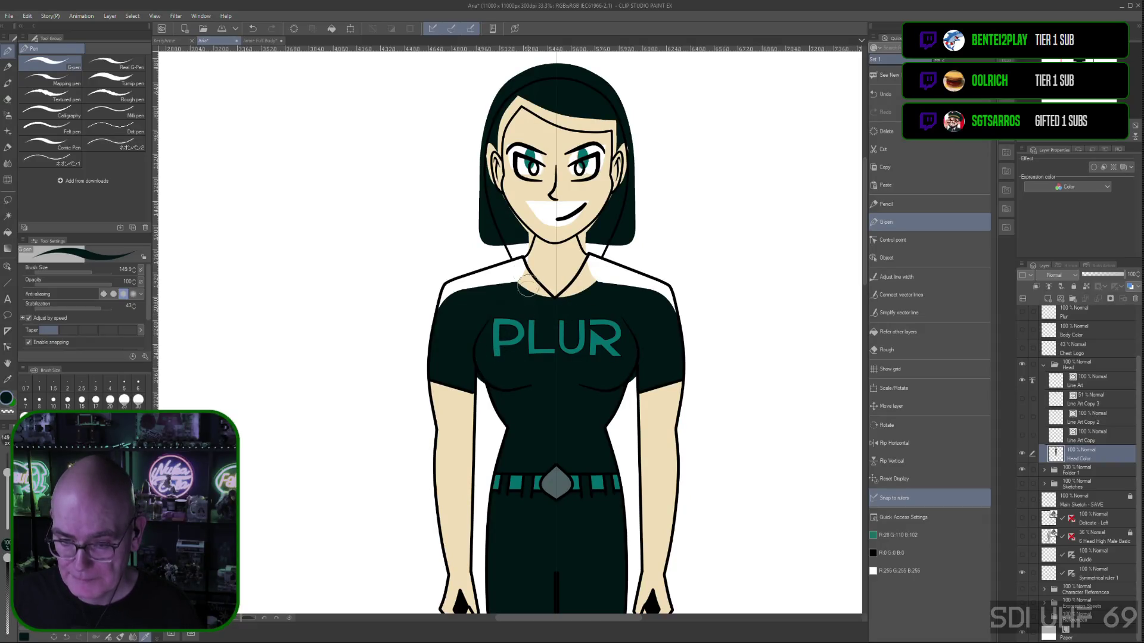
mouse_move(484, 276)
mouse_down()
mouse_move(463, 289)
mouse_move(456, 277)
mouse_move(439, 311)
mouse_move(474, 269)
mouse_move(461, 284)
mouse_move(513, 262)
mouse_move(444, 298)
mouse_move(460, 285)
mouse_move(551, 300)
mouse_up()
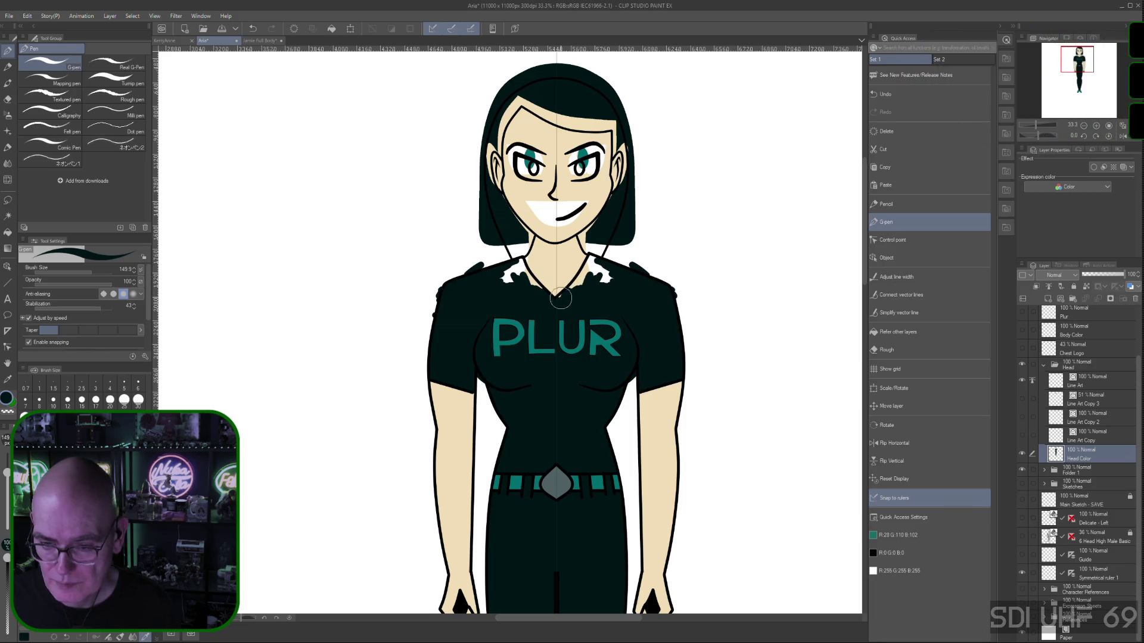
mouse_move(596, 265)
mouse_down()
mouse_move(577, 279)
mouse_move(590, 257)
mouse_move(613, 286)
mouse_move(595, 265)
mouse_move(601, 274)
mouse_move(572, 293)
mouse_move(587, 265)
mouse_move(601, 269)
mouse_up()
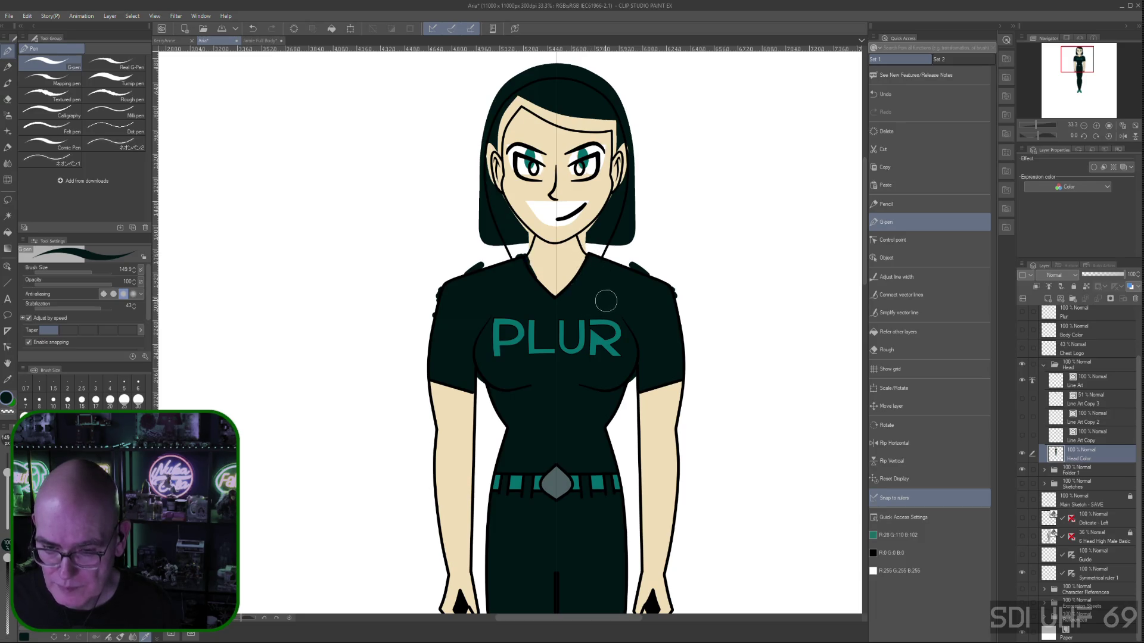
click(923, 352)
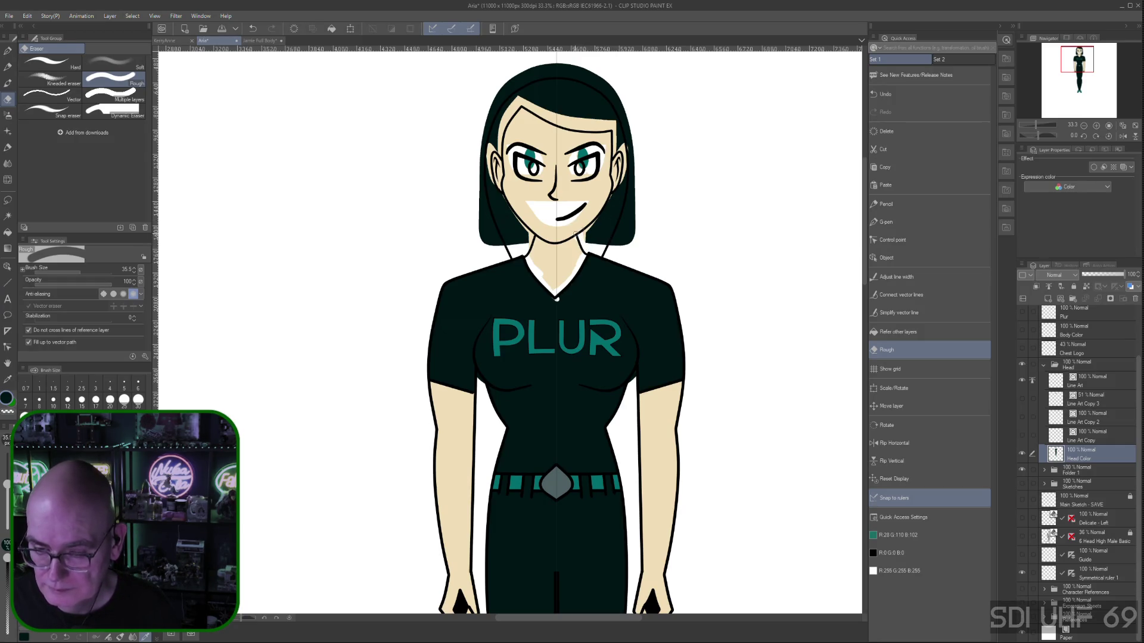
Erase hair fill beside the neck and at the head's top-left with the eraser enlarged to 158.8
drag(576, 237, 607, 225)
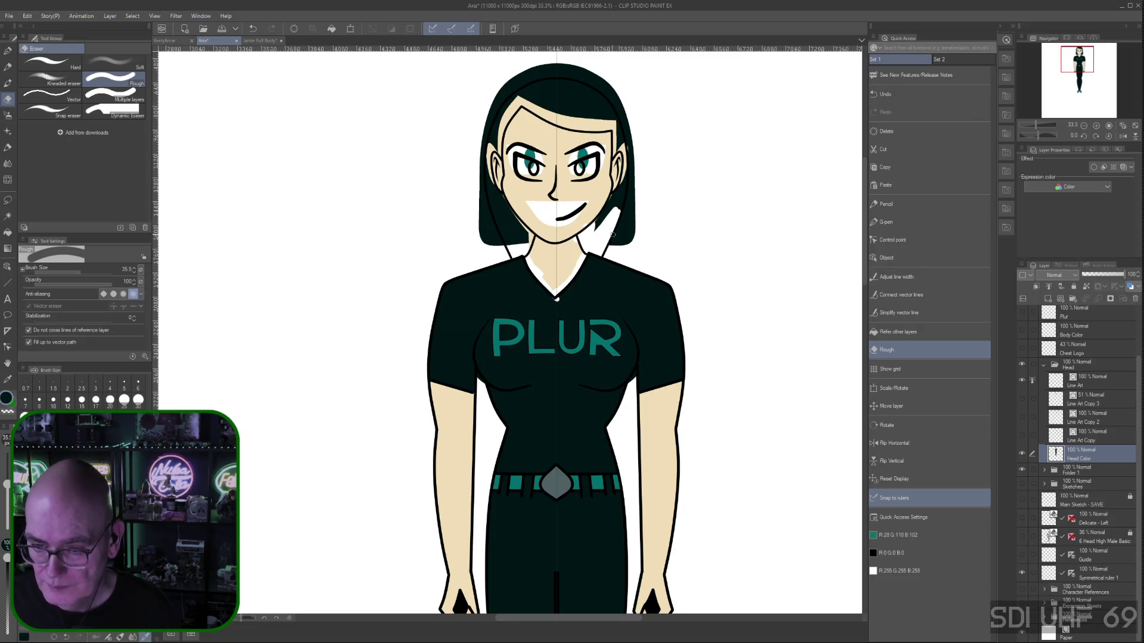
mouse_move(605, 223)
mouse_down()
mouse_move(624, 213)
mouse_move(627, 234)
mouse_up()
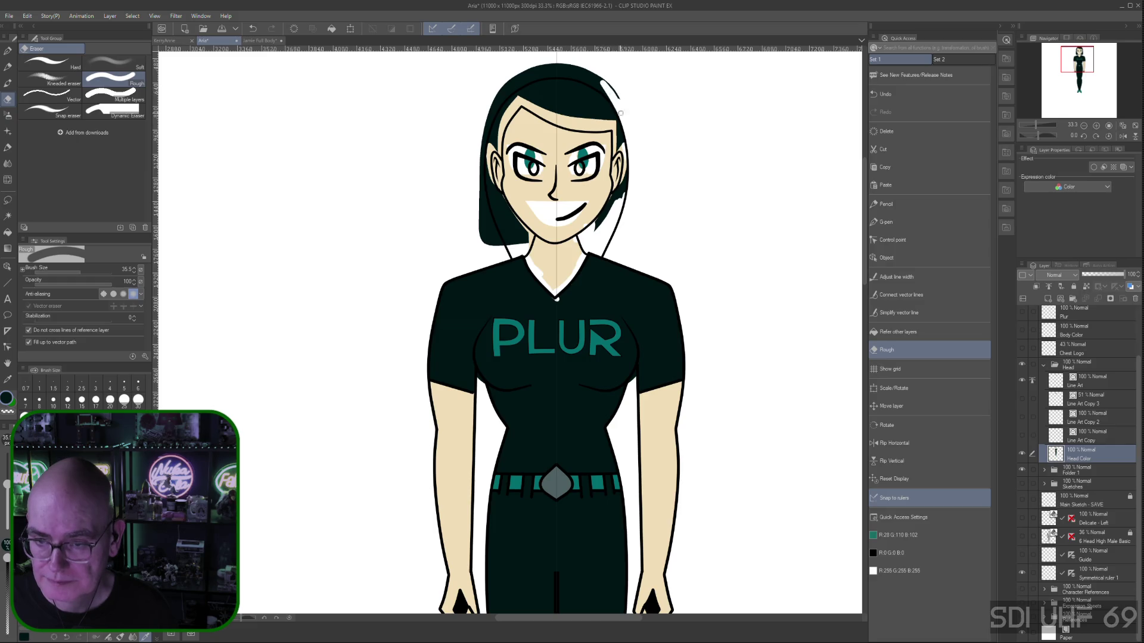
mouse_move(539, 72)
mouse_down()
mouse_move(499, 99)
mouse_move(487, 159)
mouse_up()
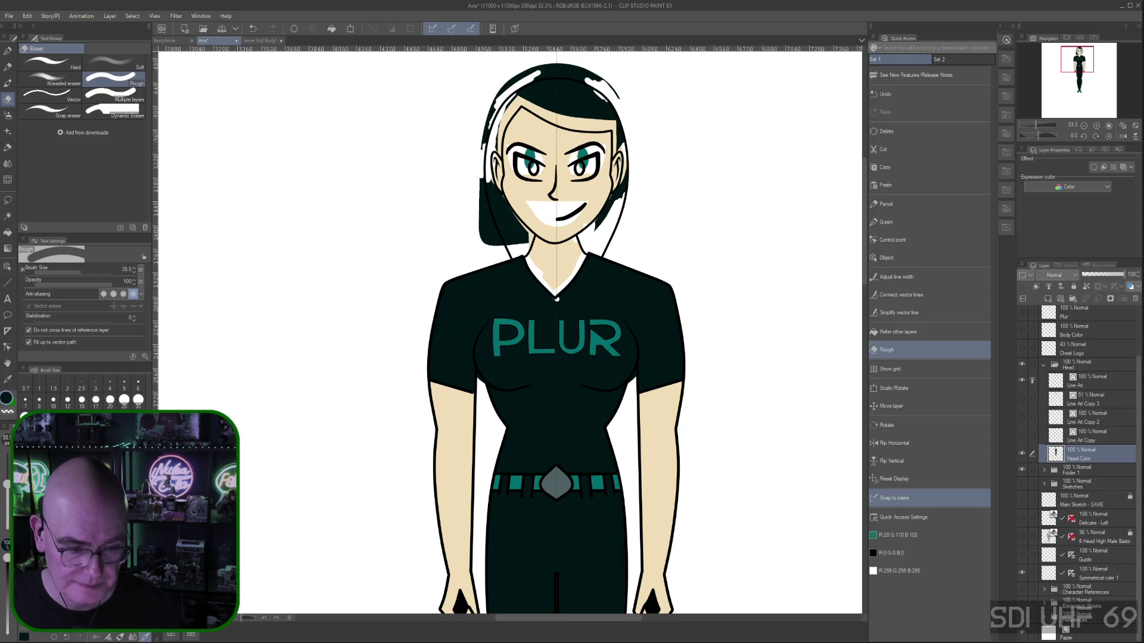
drag(7, 475, 7, 471)
mouse_move(517, 66)
mouse_down()
mouse_move(470, 103)
mouse_move(488, 117)
mouse_move(477, 199)
mouse_move(493, 238)
mouse_move(482, 121)
mouse_move(544, 66)
mouse_move(525, 77)
mouse_move(577, 68)
mouse_move(646, 115)
mouse_move(597, 82)
mouse_move(550, 73)
mouse_move(616, 93)
mouse_move(608, 87)
mouse_move(625, 112)
mouse_up()
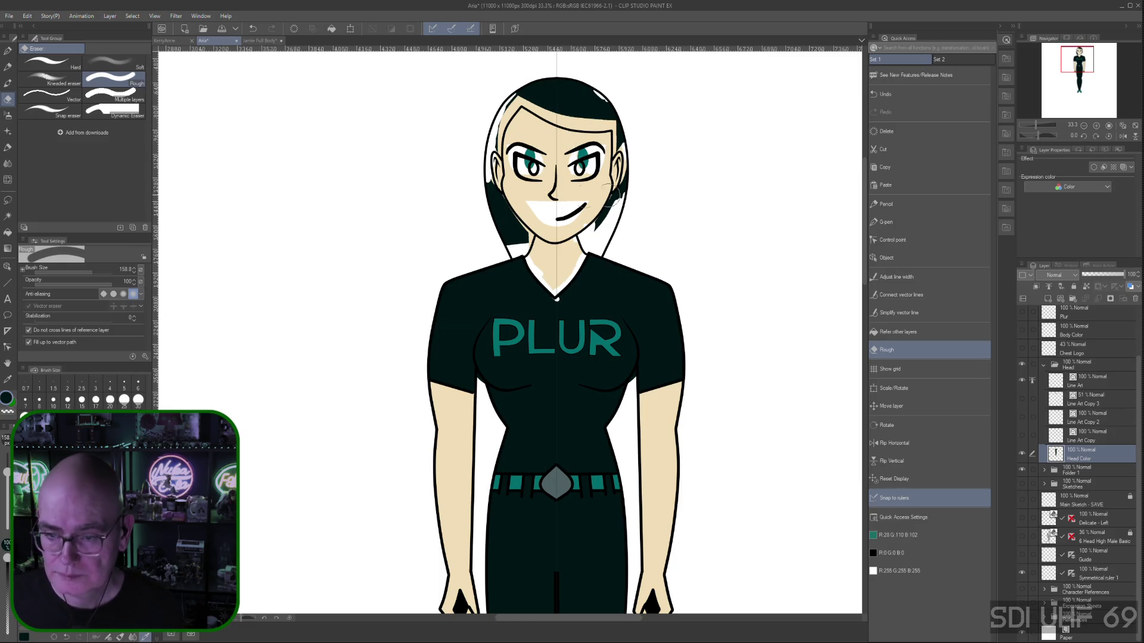
right_click(531, 153)
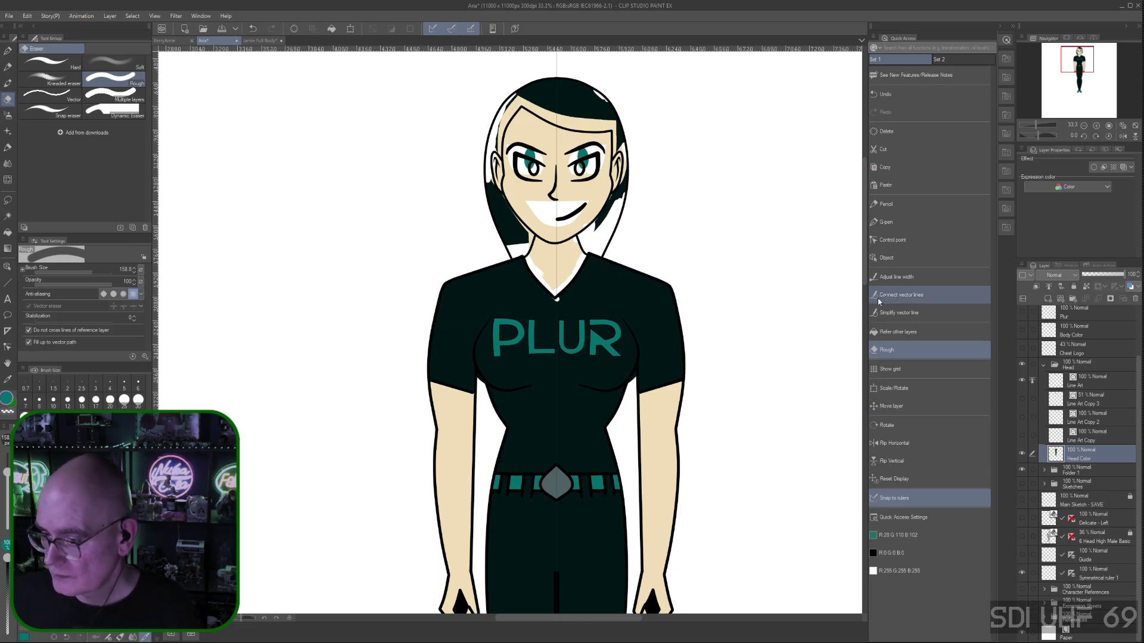
click(893, 222)
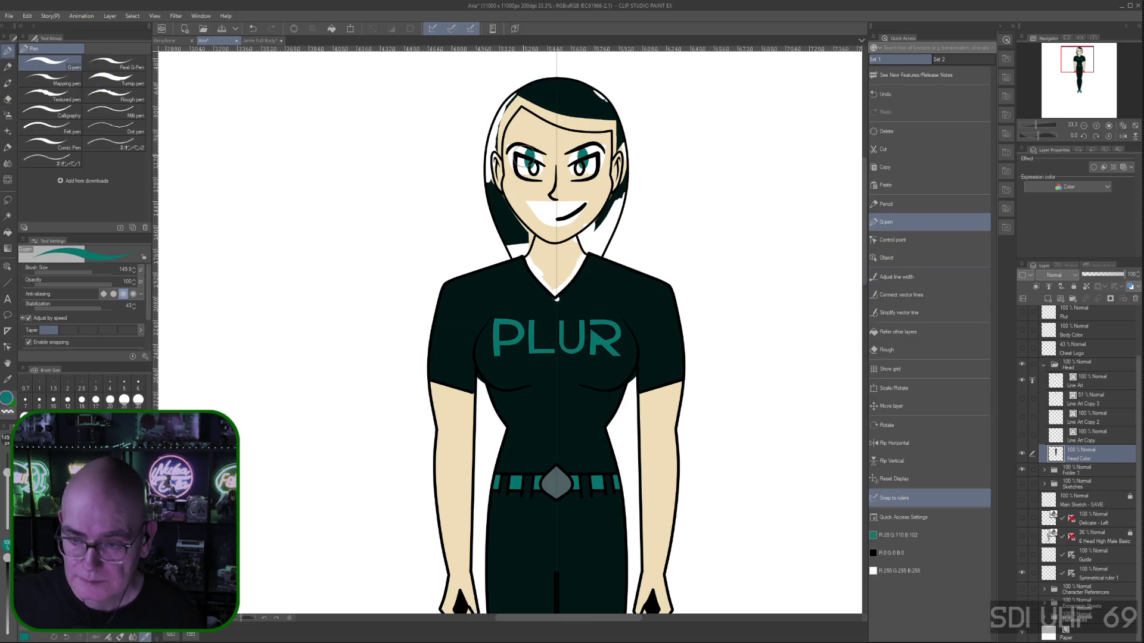
Save the Aria document and return to the Rough eraser
key(ctrl+s)
click(532, 168)
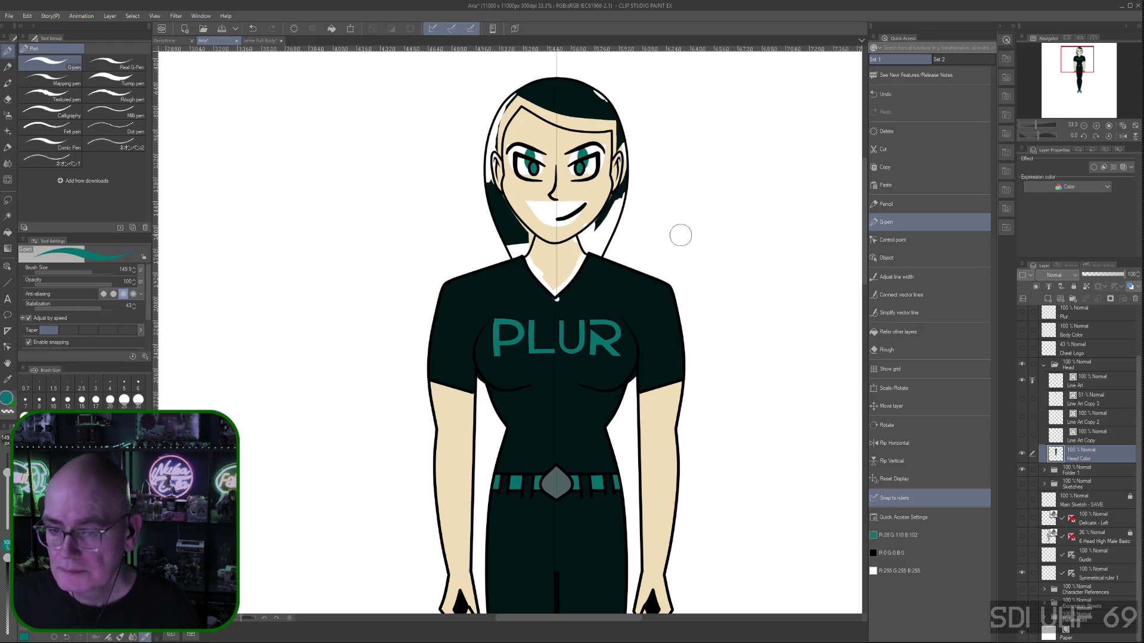
click(888, 425)
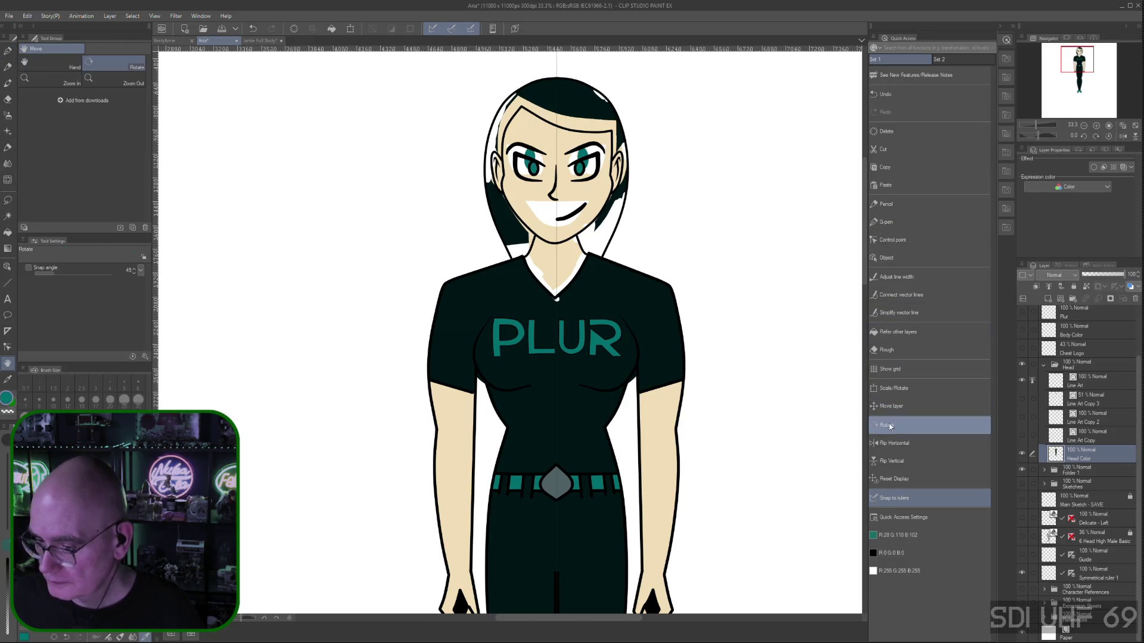
click(887, 350)
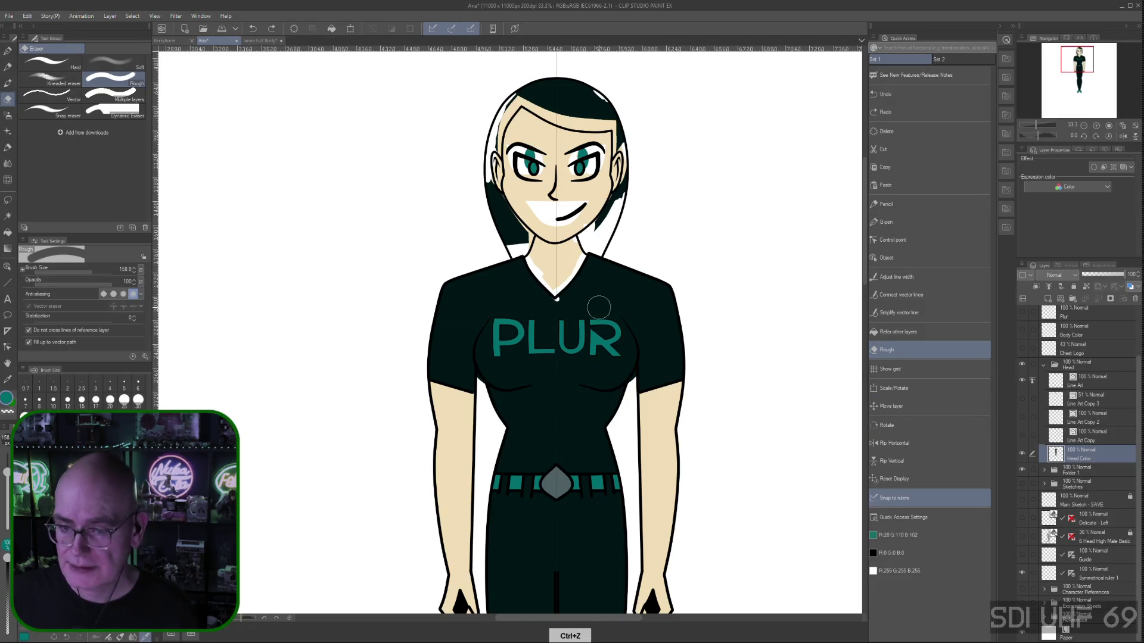
Paint skin beige into the gaps near the right eye and ear, undoing the stray eye stroke
key(ctrl+z)
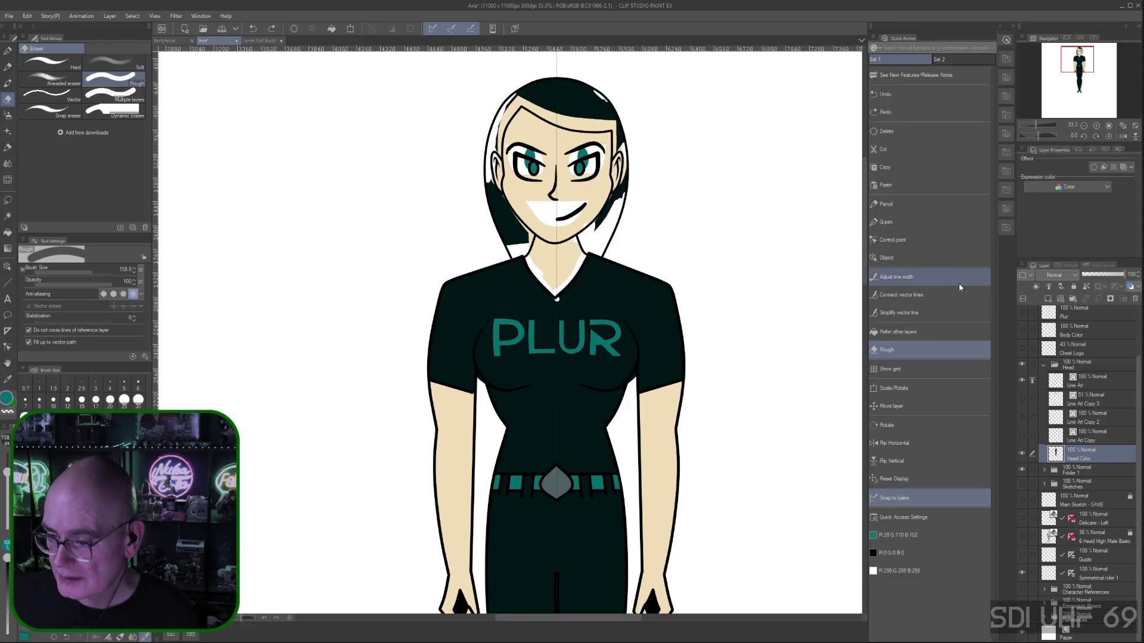
click(888, 221)
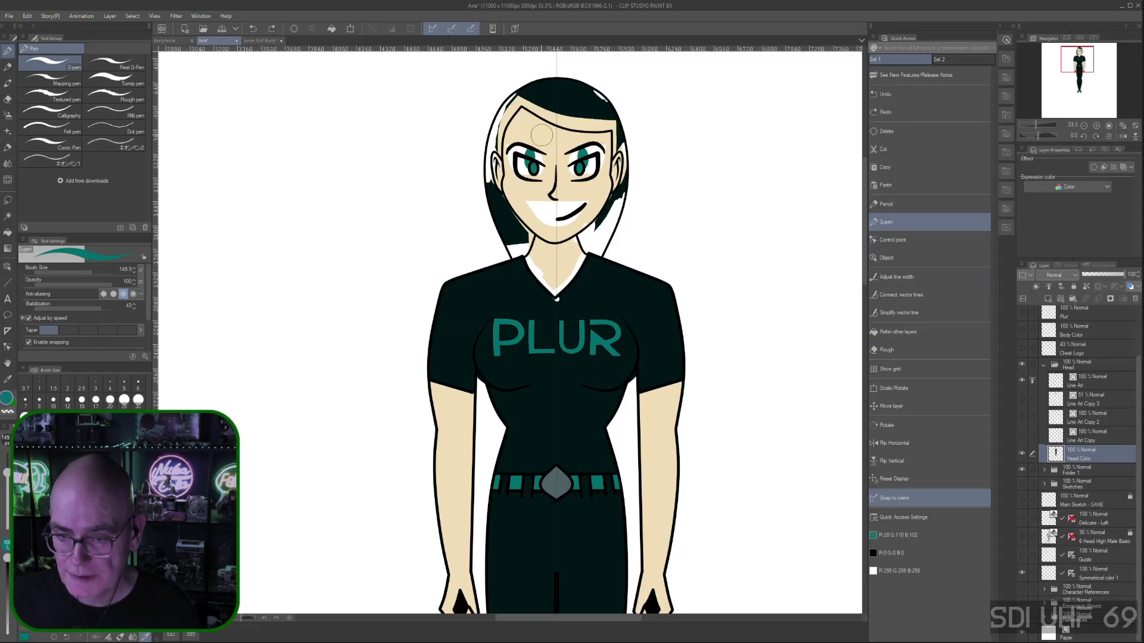
right_click(545, 134)
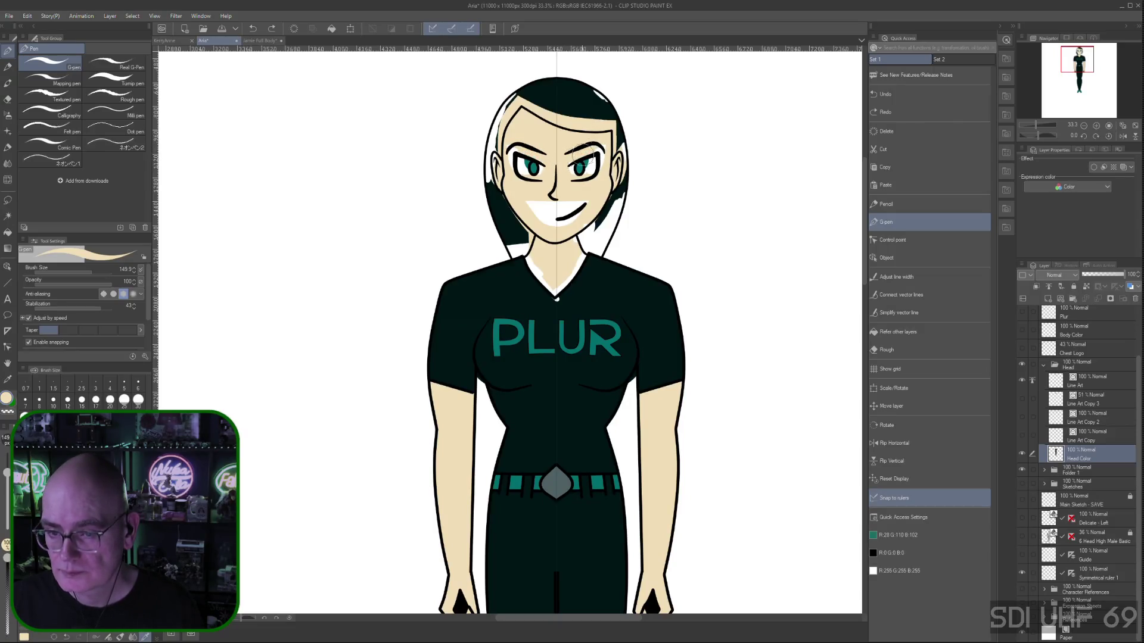
drag(596, 149, 605, 145)
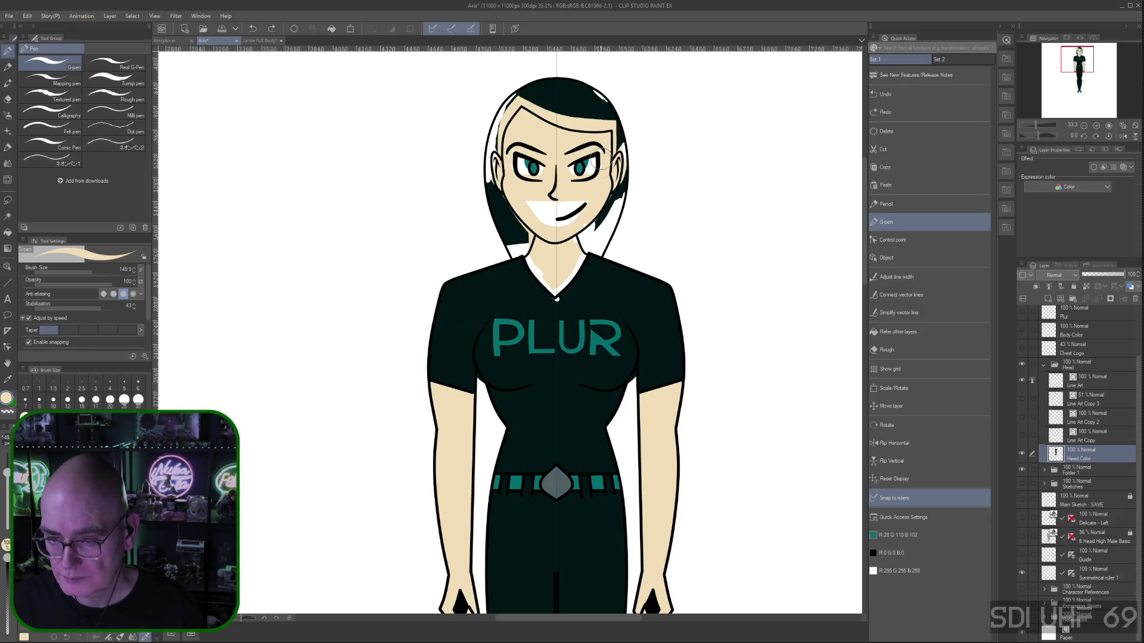
drag(592, 156, 580, 146)
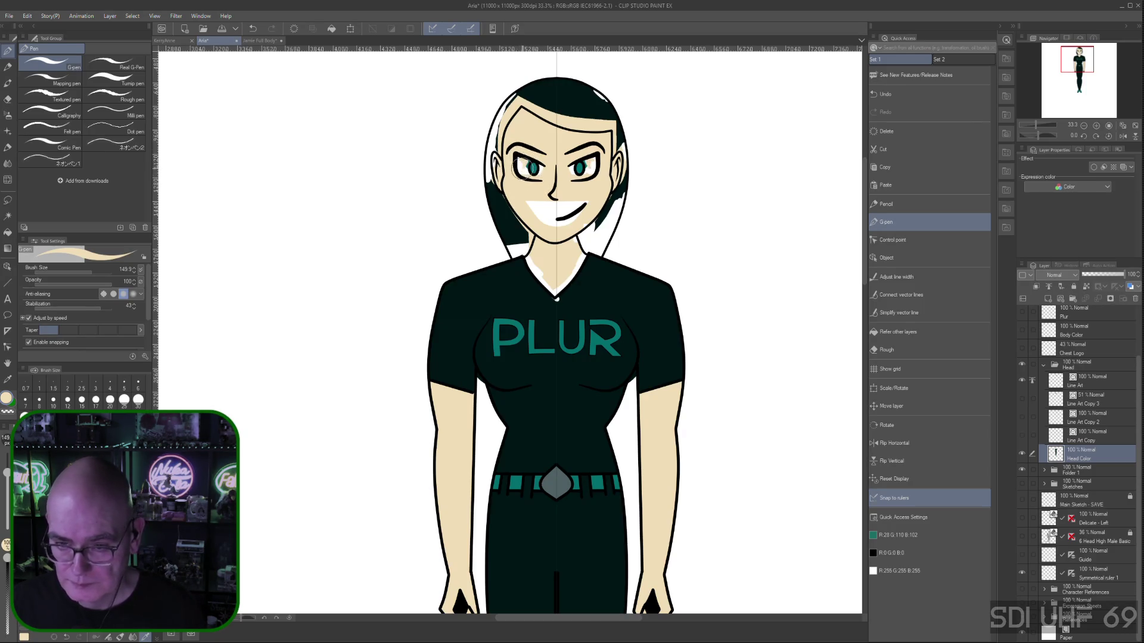
right_click(516, 170)
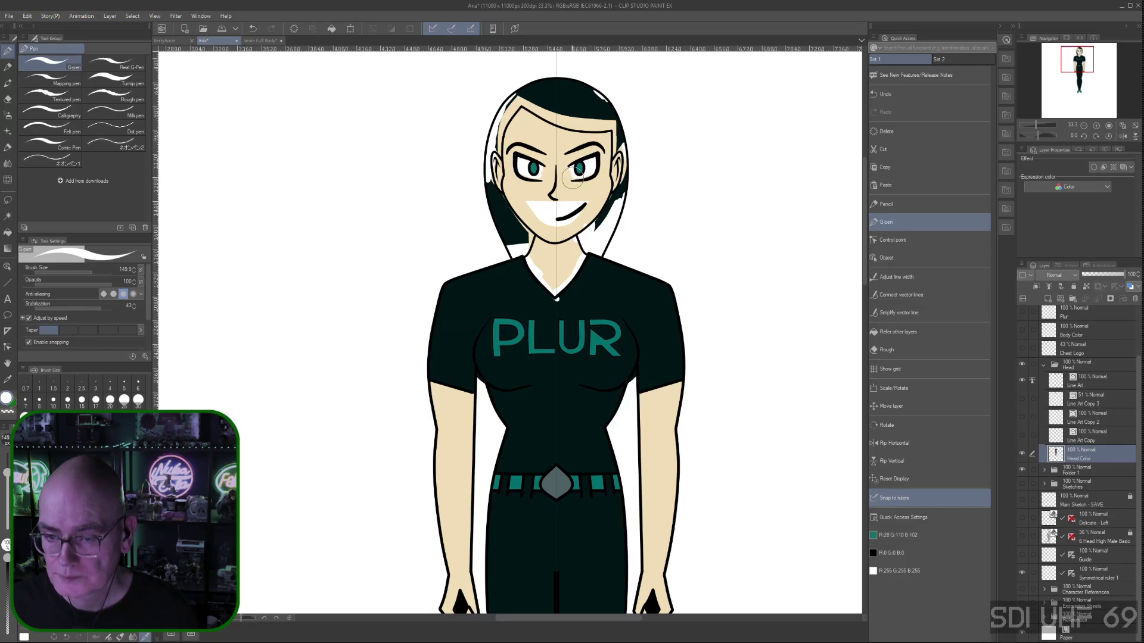
key(ctrl+z)
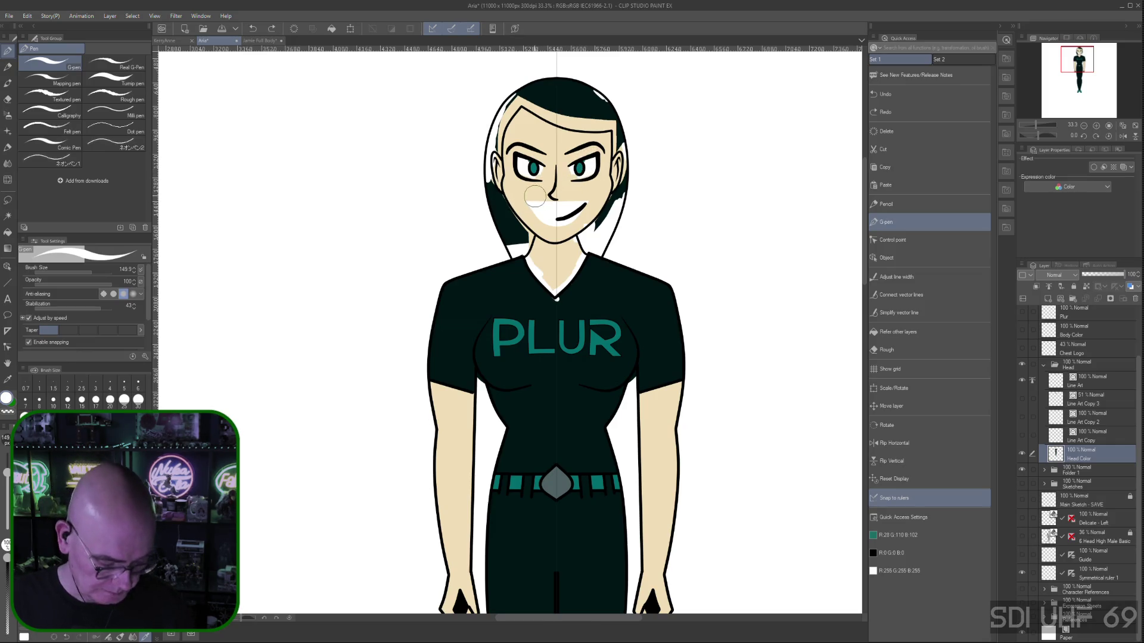
scroll(533, 197, up, 5)
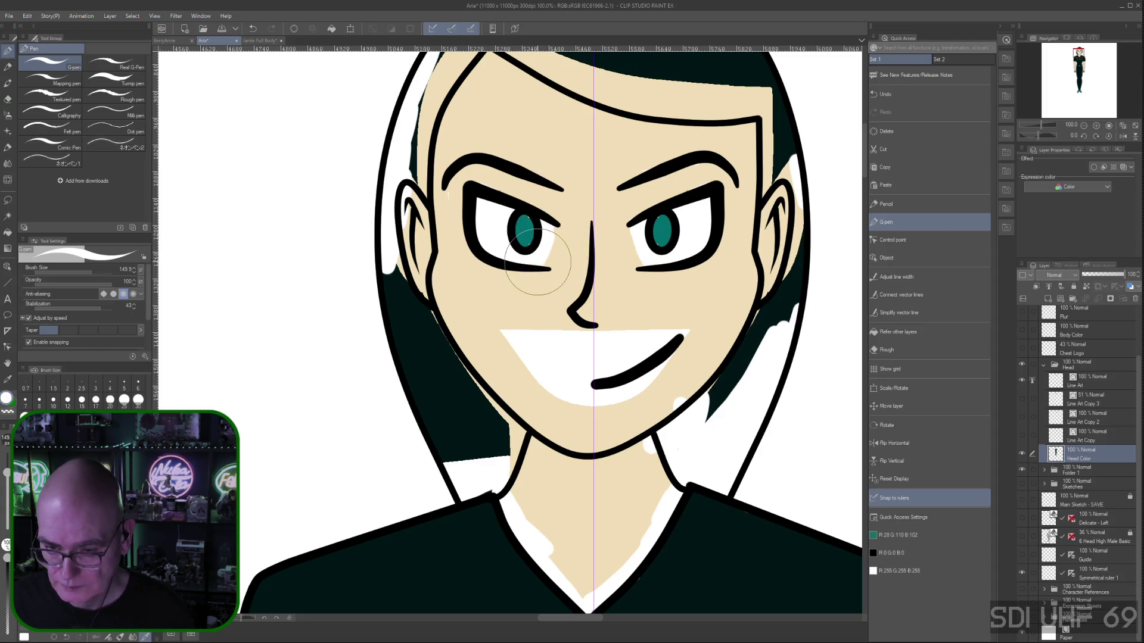
Fill the inner white of the left eye beside the iris, refining the stroke's shape
drag(537, 262, 546, 230)
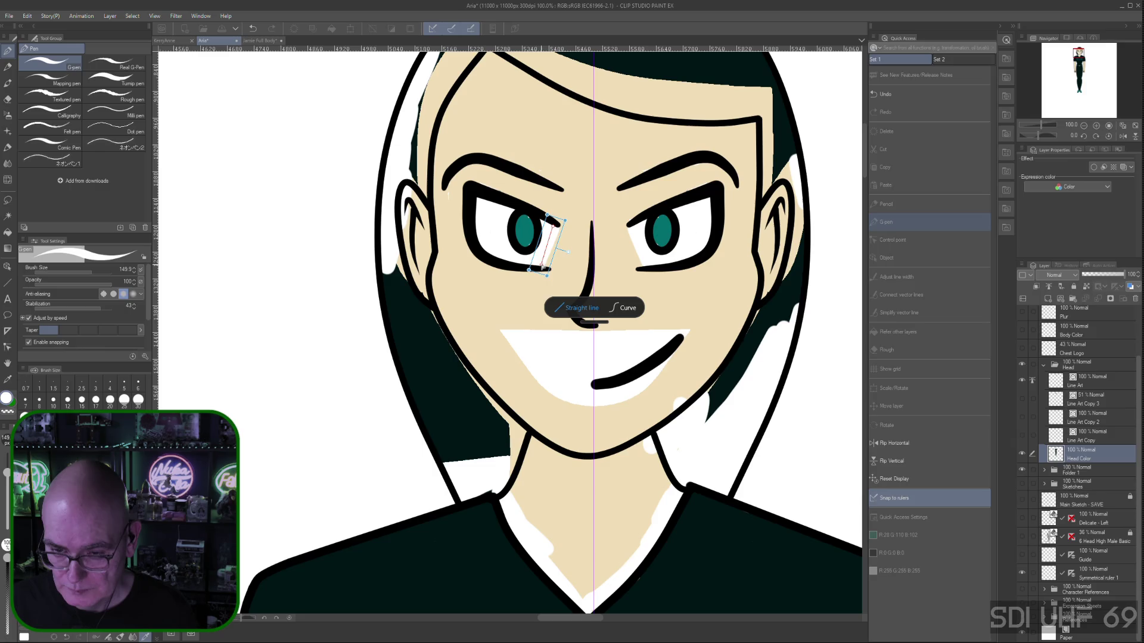
drag(542, 267, 544, 267)
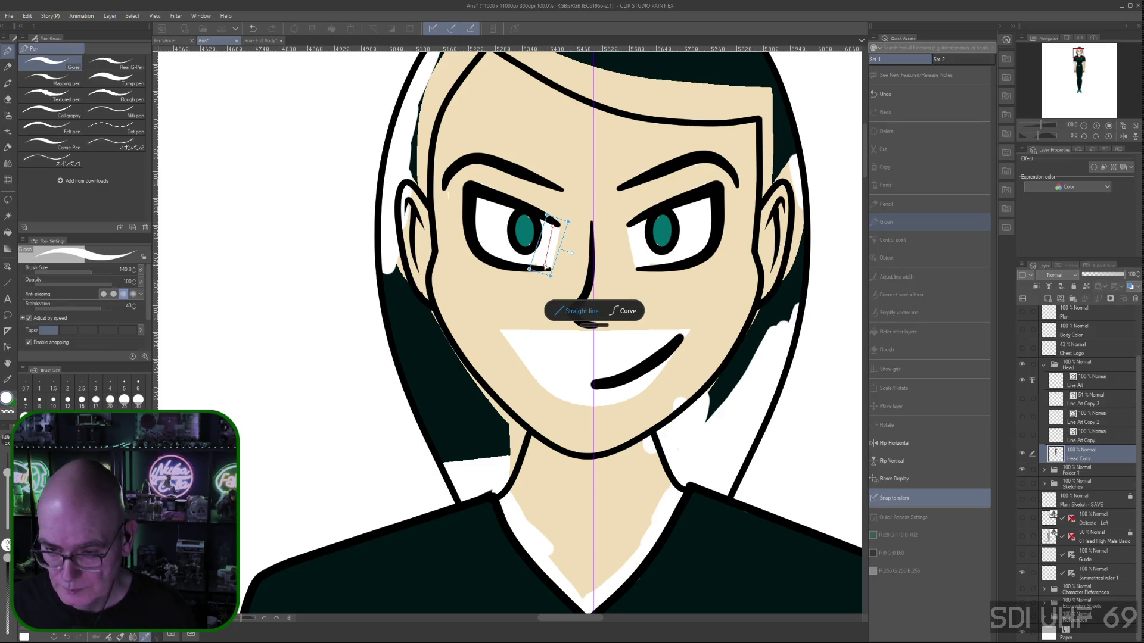
drag(547, 265, 546, 265)
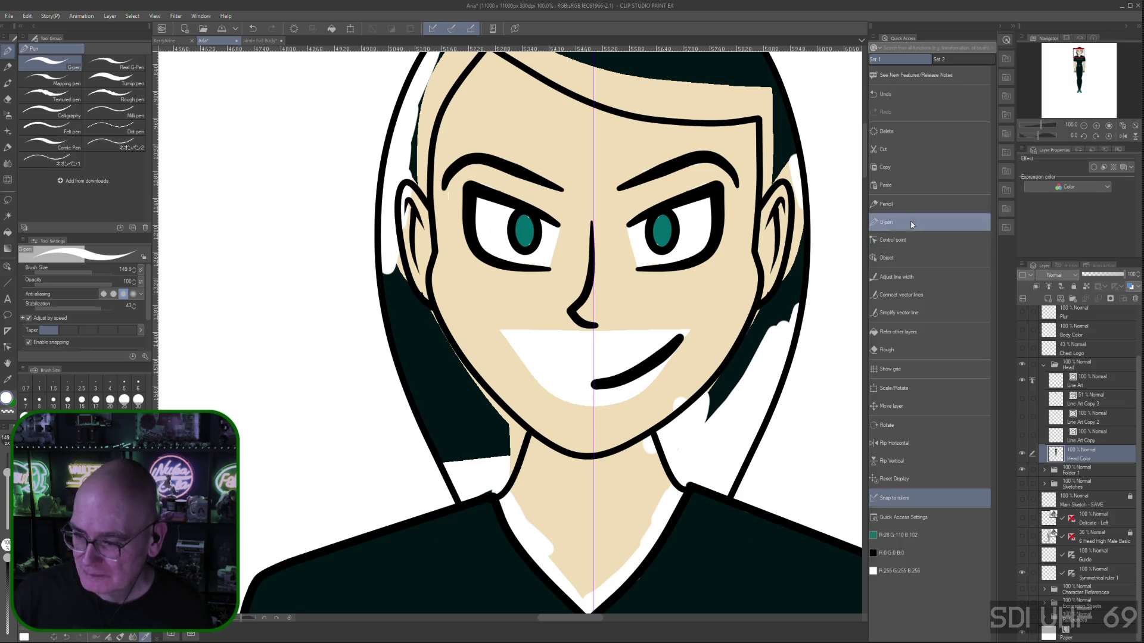
Paint skin beige over the white area at and below the mouth
right_click(632, 305)
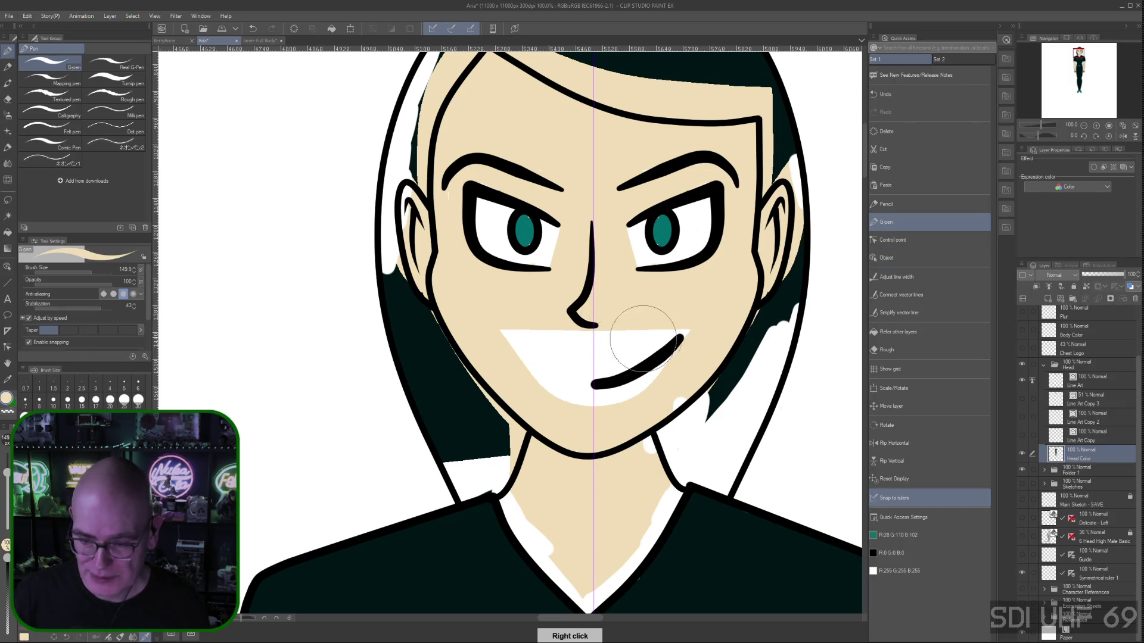
mouse_move(649, 333)
mouse_down()
mouse_move(566, 358)
mouse_move(567, 344)
mouse_move(696, 331)
mouse_move(614, 383)
mouse_move(636, 351)
mouse_move(651, 370)
mouse_move(623, 408)
mouse_move(648, 411)
mouse_up()
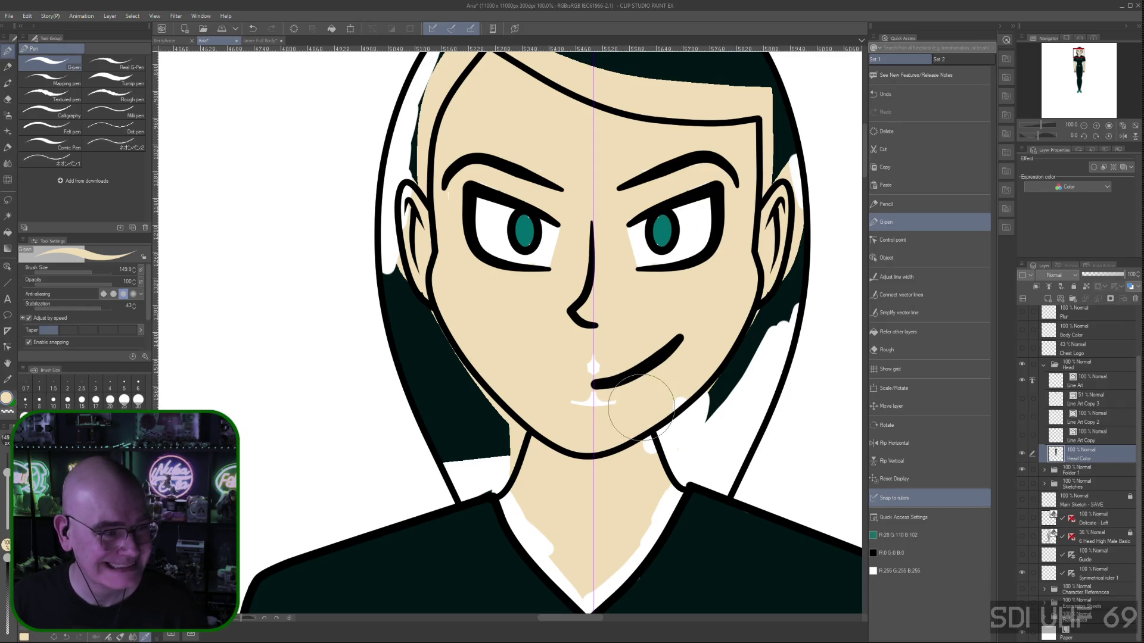
mouse_move(620, 412)
mouse_down()
mouse_move(571, 390)
mouse_move(619, 351)
mouse_move(591, 362)
mouse_up()
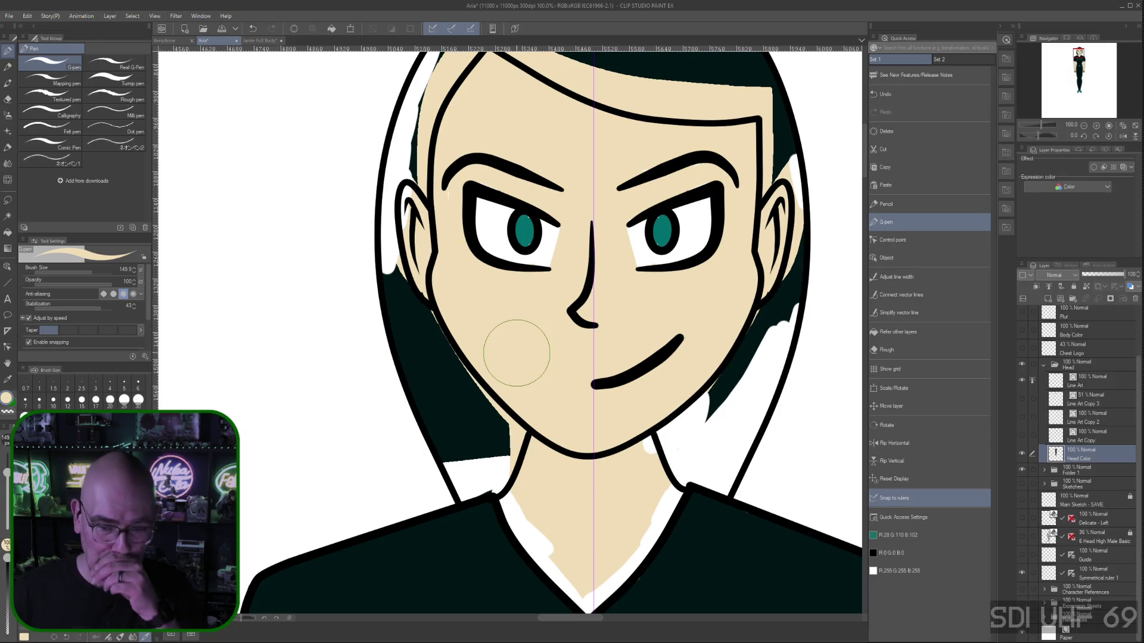
Fill the white gaps beside the neck, jaw, ear and upper-left hairline with dark hair colour
right_click(438, 385)
mouse_move(467, 427)
mouse_down()
mouse_move(462, 495)
mouse_move(450, 461)
mouse_move(478, 446)
mouse_move(492, 477)
mouse_move(499, 454)
mouse_up()
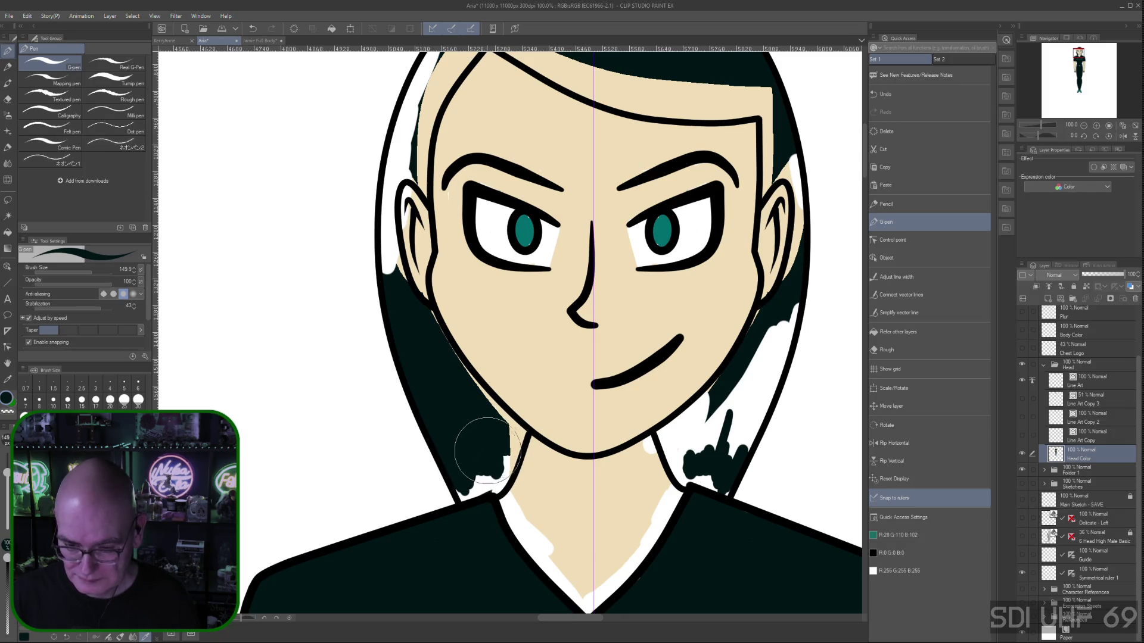
mouse_move(494, 476)
mouse_down()
mouse_move(503, 465)
mouse_move(492, 483)
mouse_move(507, 480)
mouse_up()
mouse_move(506, 430)
mouse_down()
mouse_move(486, 434)
mouse_move(518, 429)
mouse_move(480, 396)
mouse_move(511, 417)
mouse_up()
mouse_move(420, 319)
mouse_down()
mouse_move(493, 395)
mouse_move(409, 306)
mouse_move(442, 338)
mouse_up()
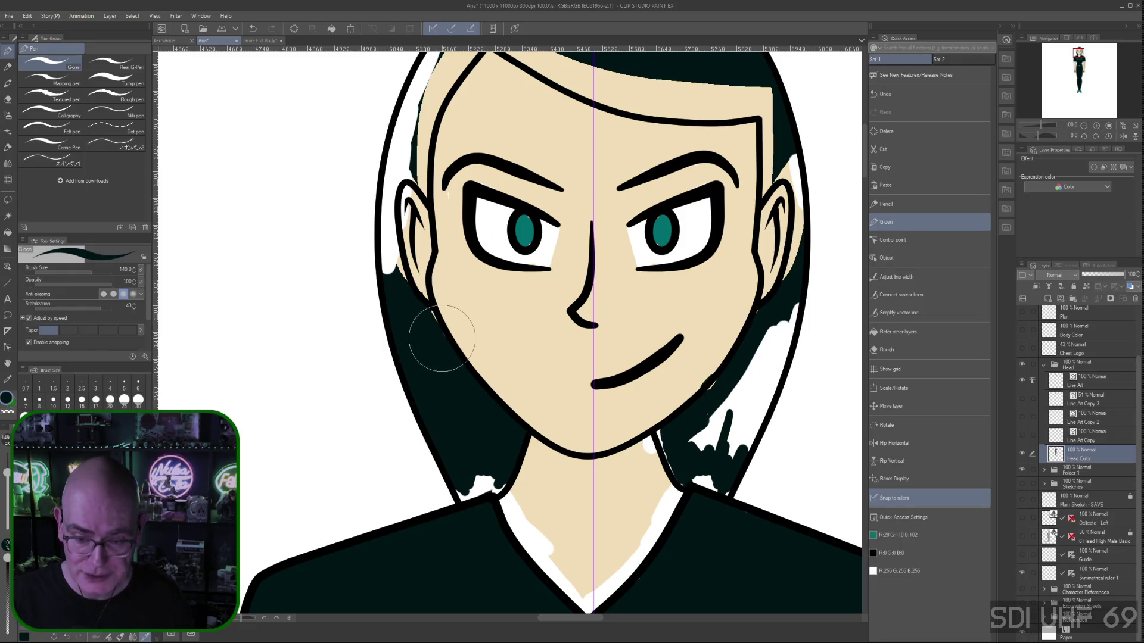
mouse_move(387, 292)
mouse_down()
mouse_move(417, 298)
mouse_move(381, 239)
mouse_move(376, 191)
mouse_move(393, 230)
mouse_move(391, 101)
mouse_move(372, 185)
mouse_move(387, 104)
mouse_move(401, 166)
mouse_move(394, 160)
mouse_move(420, 179)
mouse_up()
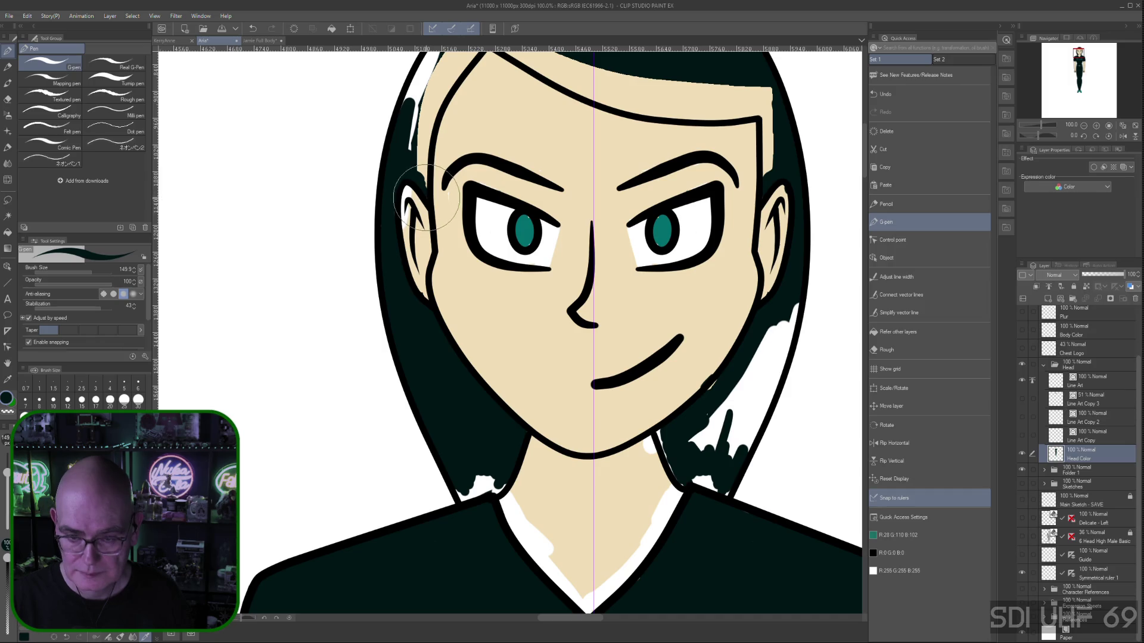
drag(411, 146, 438, 90)
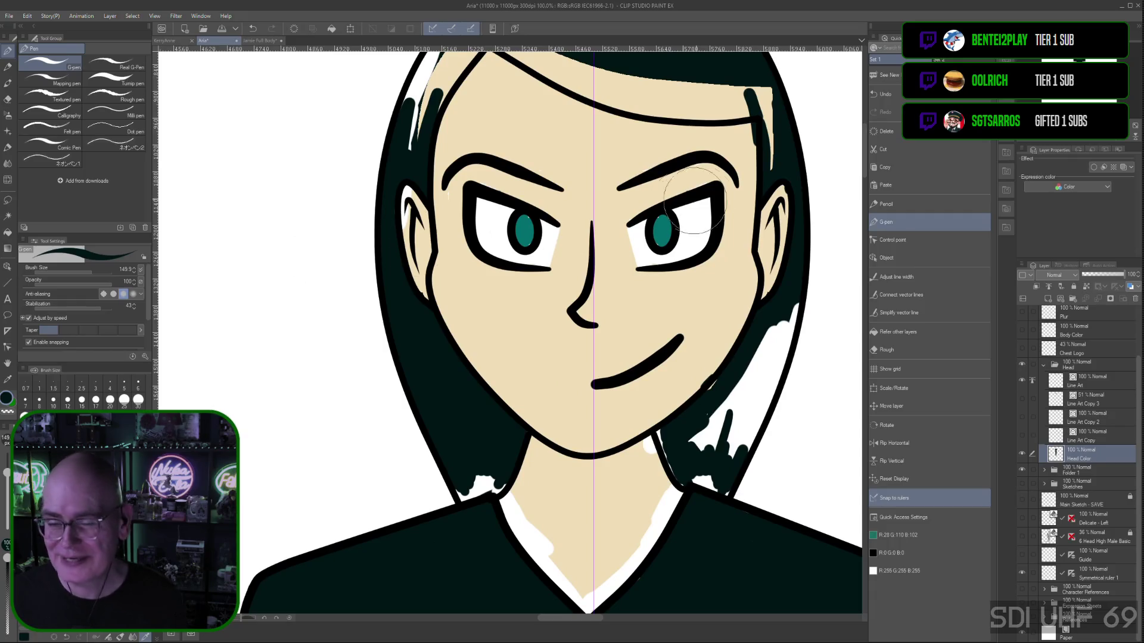
Fill the white gaps along the upper hairline with dark hair colour and sketch trial forehead bangs
mouse_move(577, 143)
mouse_down()
mouse_move(627, 410)
mouse_move(574, 350)
mouse_up()
mouse_move(444, 271)
mouse_down()
mouse_move(429, 298)
mouse_move(453, 256)
mouse_move(417, 321)
mouse_move(488, 234)
mouse_move(415, 319)
mouse_move(438, 277)
mouse_move(408, 340)
mouse_move(453, 239)
mouse_move(408, 294)
mouse_move(423, 265)
mouse_move(416, 248)
mouse_move(485, 186)
mouse_move(459, 204)
mouse_up()
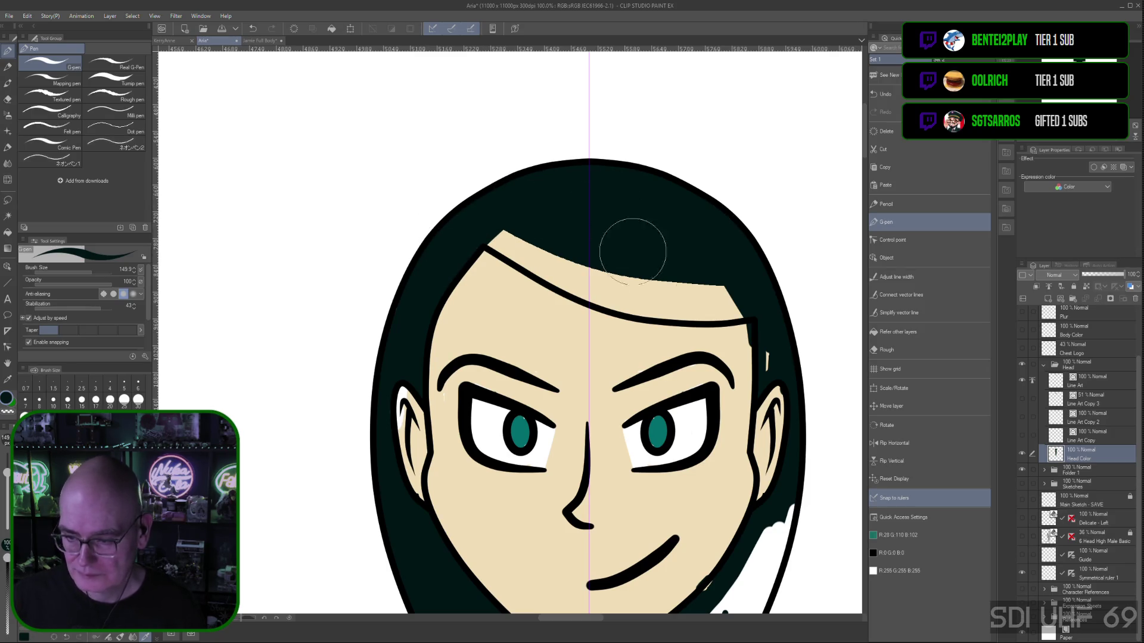
mouse_move(689, 294)
mouse_down()
mouse_move(572, 248)
mouse_move(511, 205)
mouse_up()
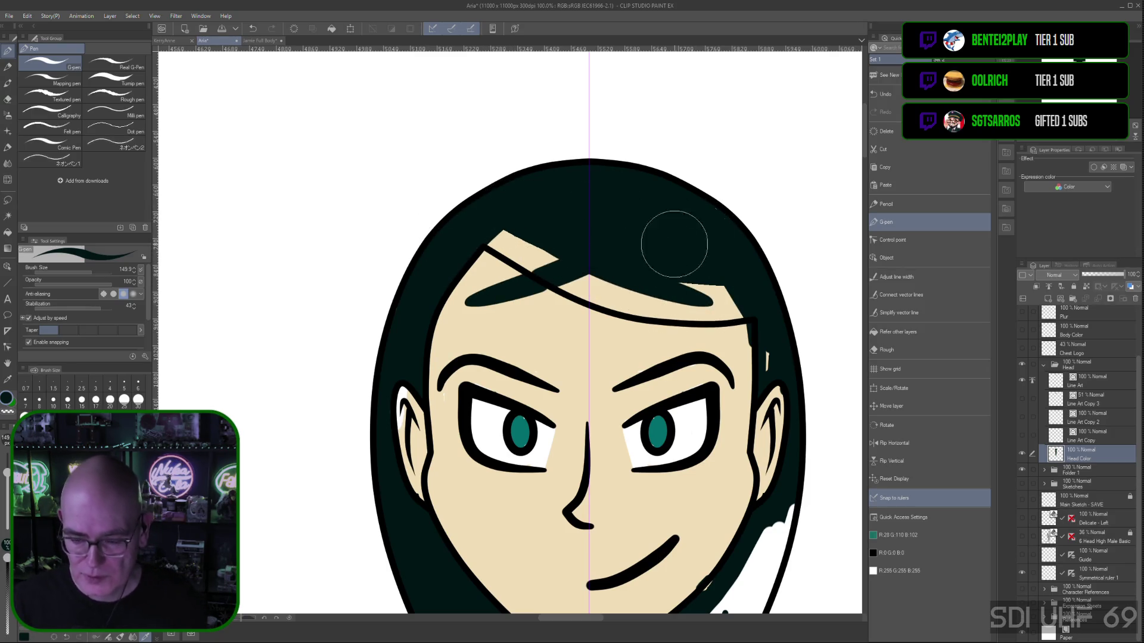
mouse_move(775, 441)
mouse_down()
mouse_move(741, 465)
mouse_move(778, 415)
mouse_up()
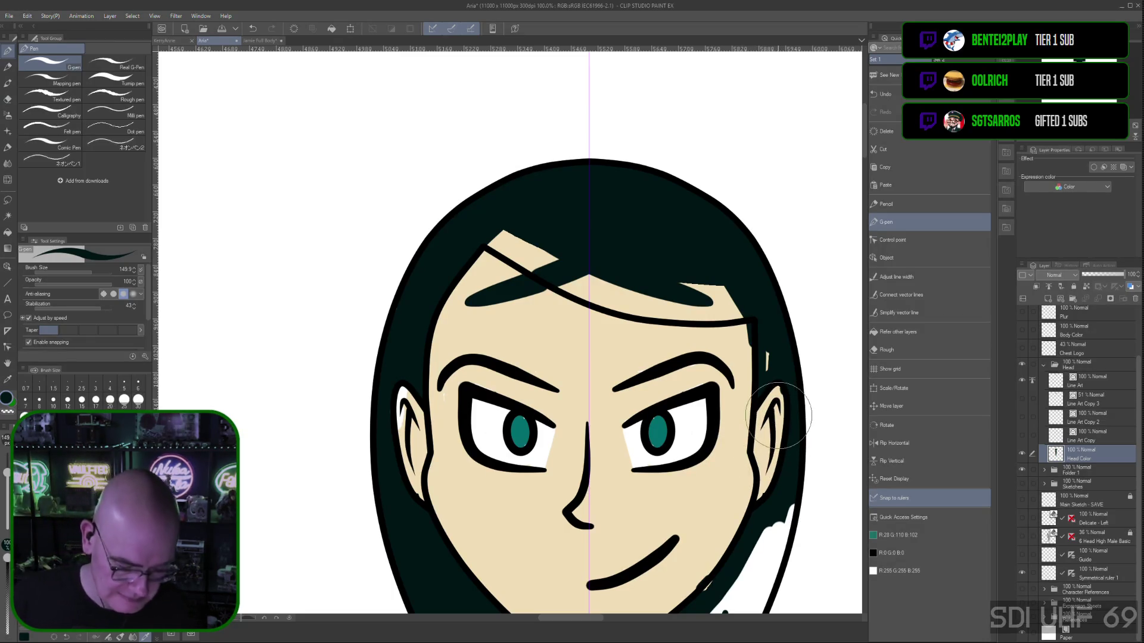
Undo the trial bangs and ear strokes, try an upper-left bang, then undo that too
key(ctrl+z)
key(ctrl+z)
key(ctrl+z)
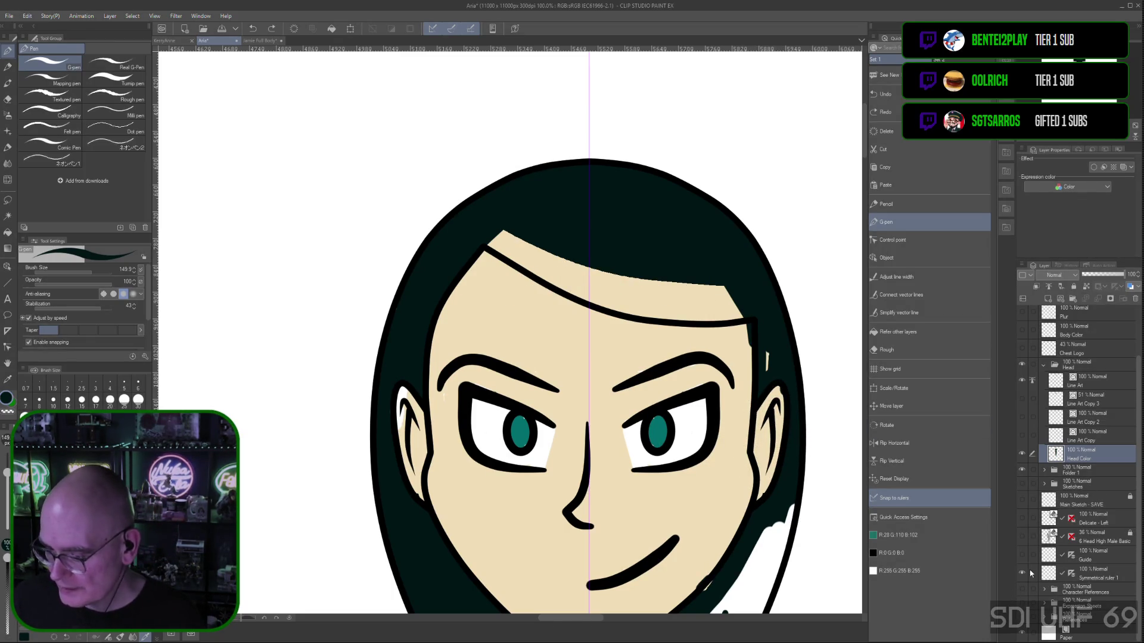
drag(506, 238, 534, 249)
click(458, 206)
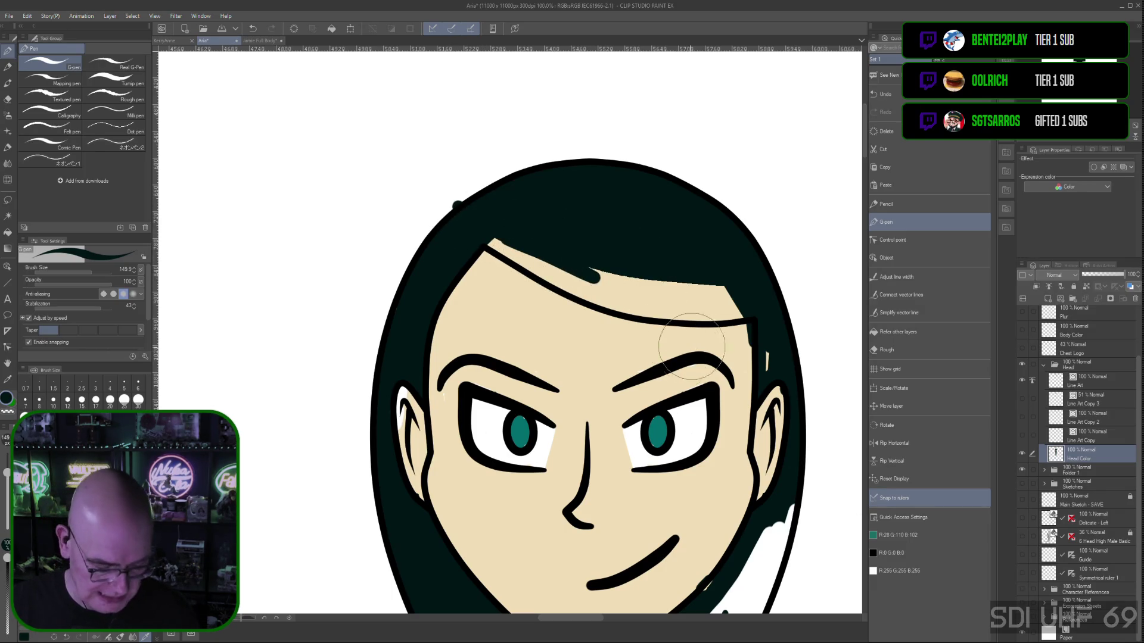
key(ctrl+z)
key(ctrl+z)
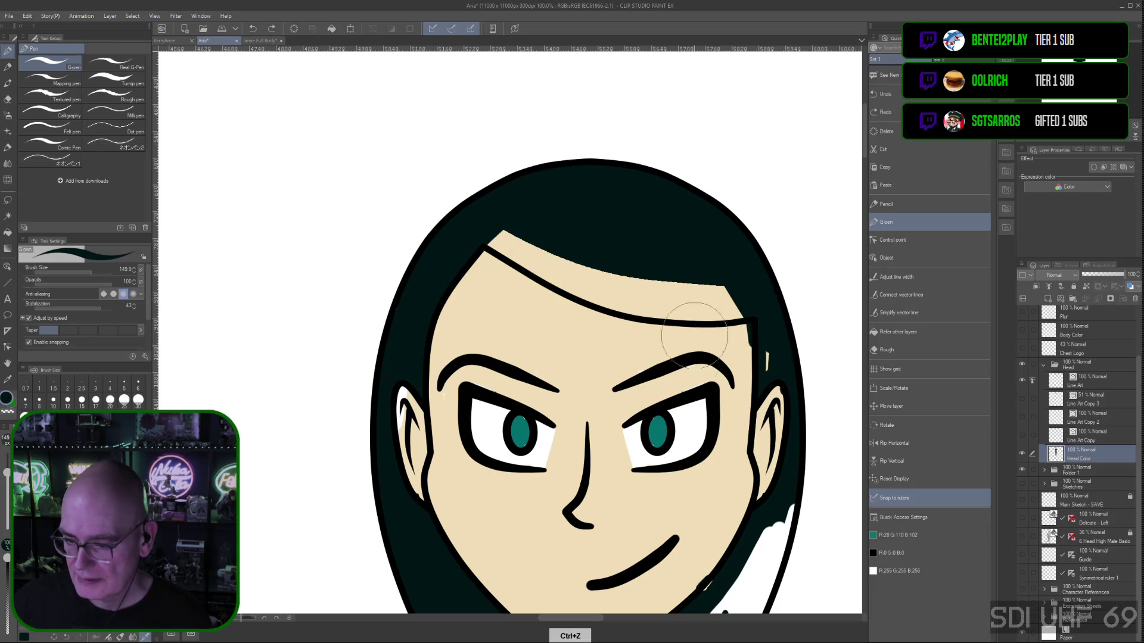
drag(532, 453, 470, 316)
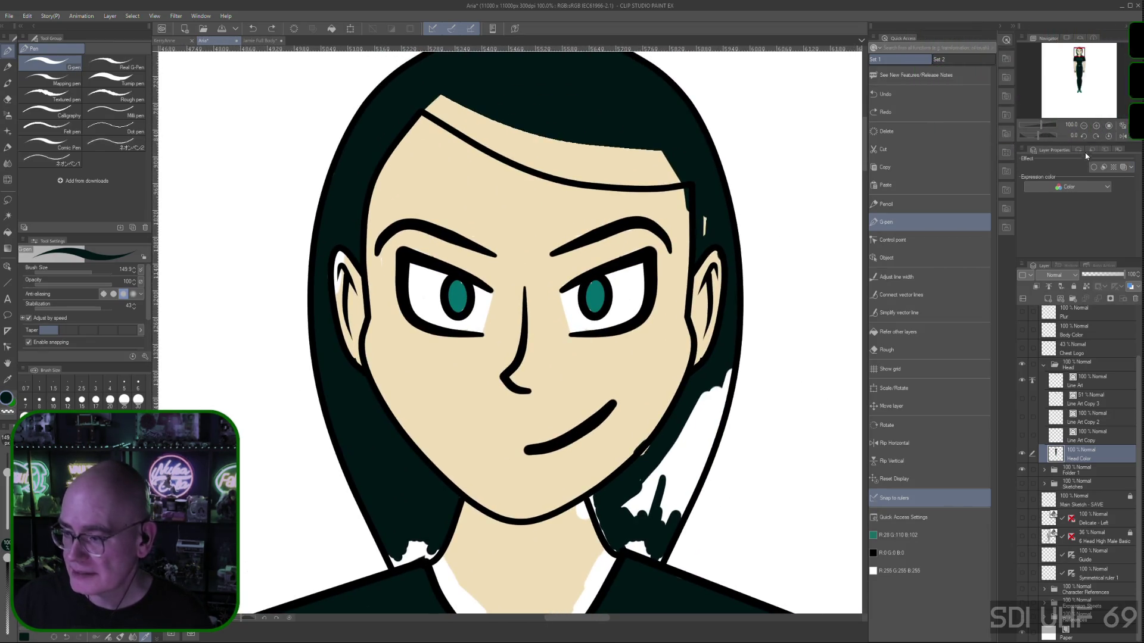
Rotate the canvas and paint dark hair colour over the forehead edge and white specks
drag(1039, 134, 1014, 130)
mouse_move(312, 237)
mouse_down()
mouse_move(331, 253)
mouse_move(328, 274)
mouse_move(358, 220)
mouse_move(357, 255)
mouse_move(390, 179)
mouse_move(384, 152)
mouse_move(380, 203)
mouse_move(370, 178)
mouse_move(357, 196)
mouse_move(380, 124)
mouse_move(340, 191)
mouse_move(363, 174)
mouse_move(332, 248)
mouse_move(285, 314)
mouse_move(352, 238)
mouse_move(330, 308)
mouse_move(294, 319)
mouse_move(306, 332)
mouse_move(268, 358)
mouse_move(312, 296)
mouse_move(275, 340)
mouse_move(305, 311)
mouse_move(260, 334)
mouse_move(256, 352)
mouse_move(290, 280)
mouse_up()
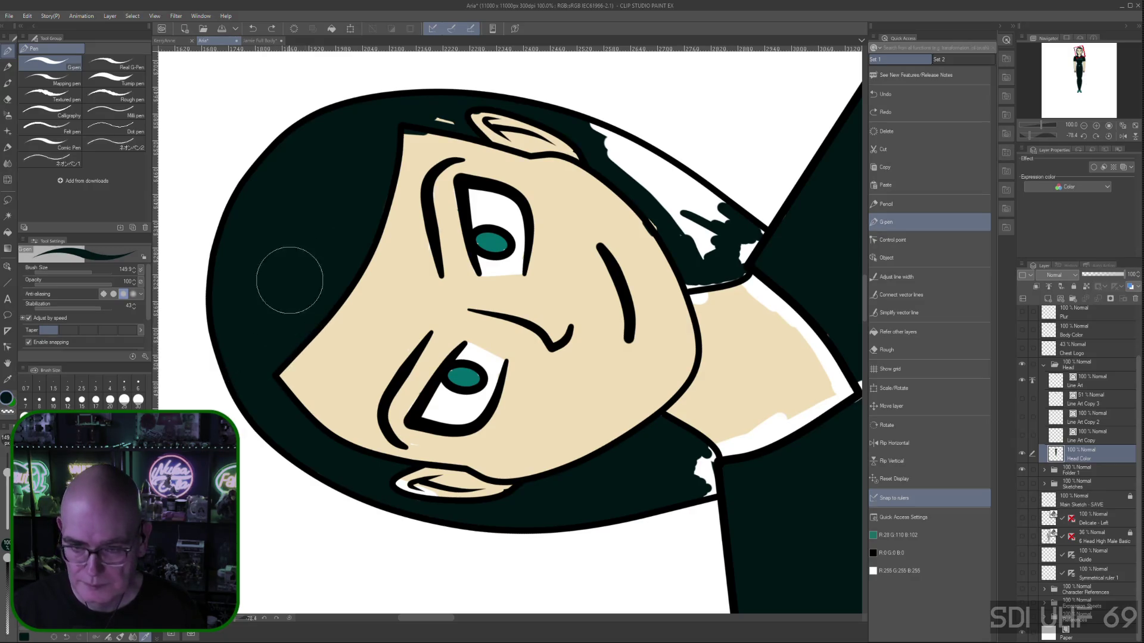
drag(444, 117, 451, 121)
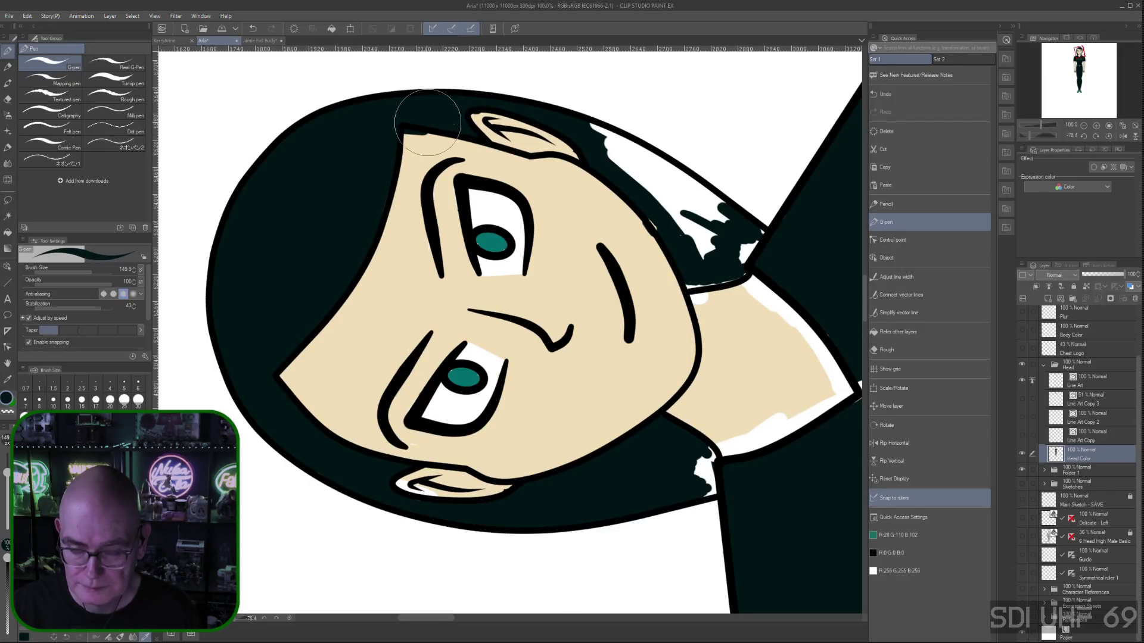
Cover the white area in the upper hair with dark hair colour, then straighten the canvas
alt+click(411, 286)
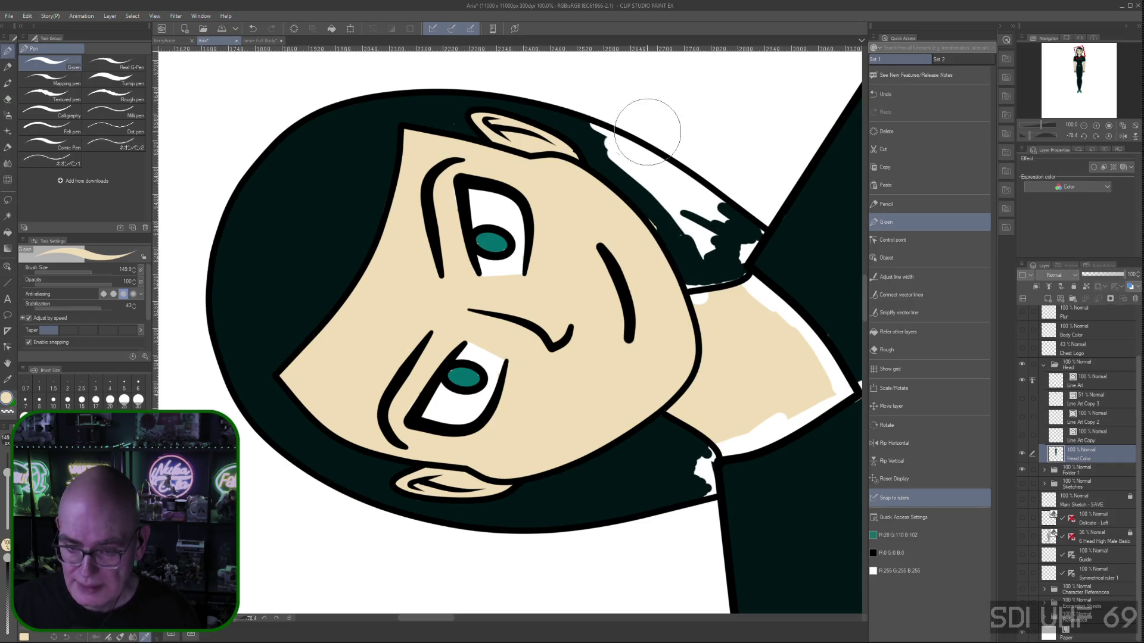
alt+click(492, 243)
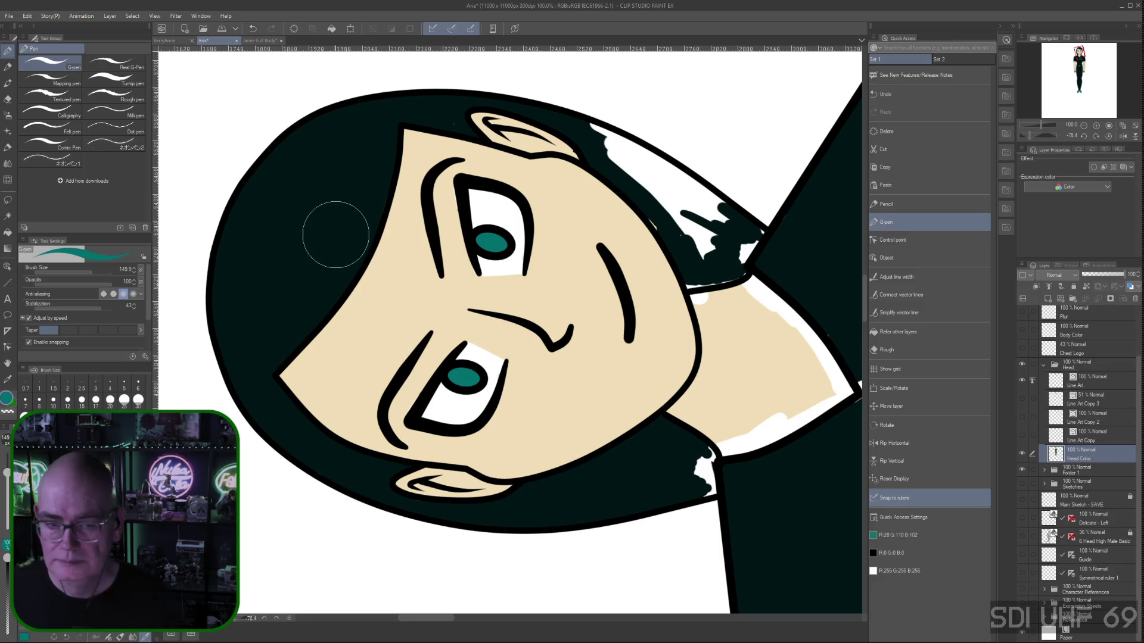
alt+click(319, 227)
mouse_move(684, 221)
mouse_down()
mouse_move(588, 102)
mouse_move(715, 224)
mouse_move(679, 180)
mouse_move(735, 194)
mouse_move(715, 179)
mouse_move(700, 193)
mouse_move(689, 166)
mouse_move(668, 168)
mouse_move(611, 133)
mouse_move(619, 161)
mouse_move(611, 149)
mouse_move(712, 251)
mouse_move(715, 235)
mouse_move(740, 225)
mouse_move(742, 249)
mouse_move(761, 238)
mouse_move(735, 273)
mouse_move(685, 280)
mouse_move(706, 260)
mouse_up()
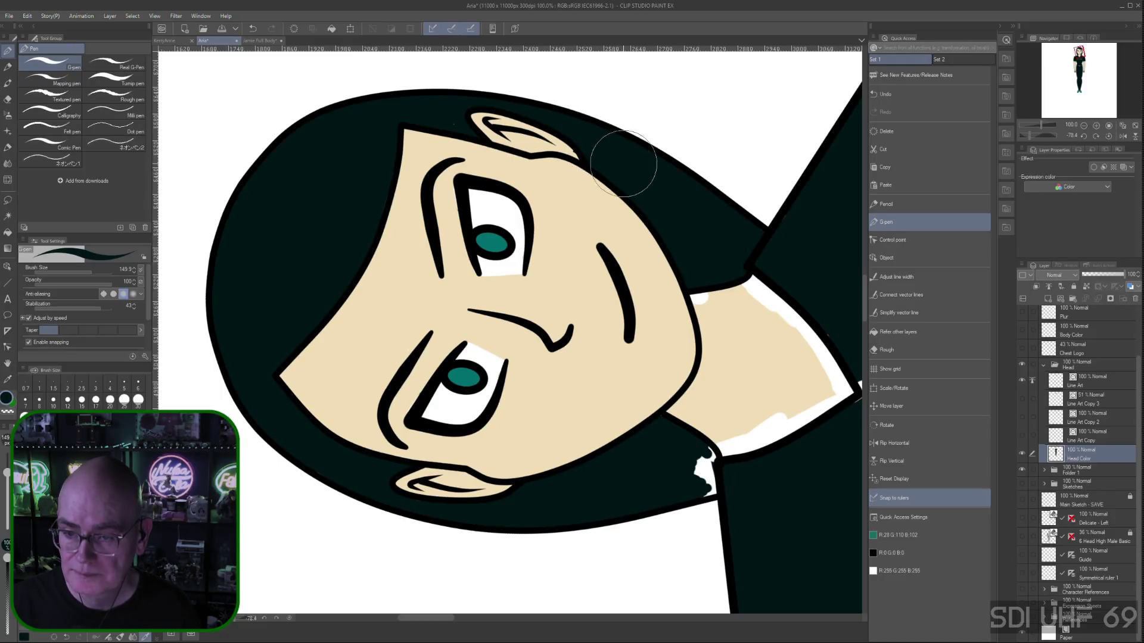
right_click(548, 202)
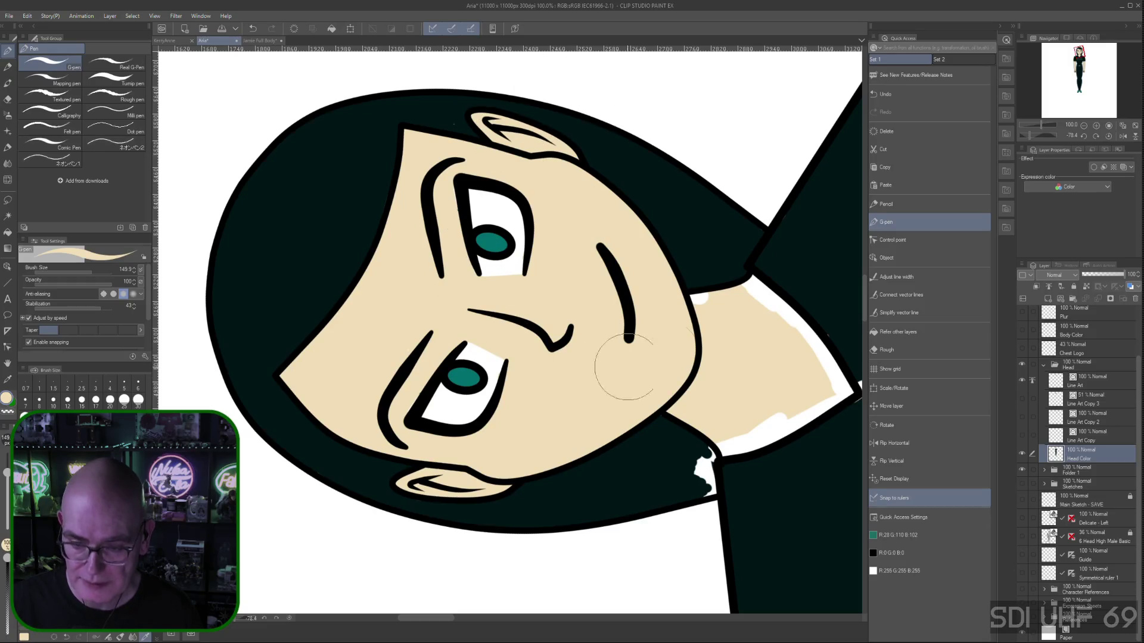
click(1108, 135)
key(space)
Paint the white patch at the neckline with the eyedropped dark shirt colour
mouse_move(728, 515)
mouse_down()
mouse_move(713, 488)
mouse_move(744, 205)
mouse_up()
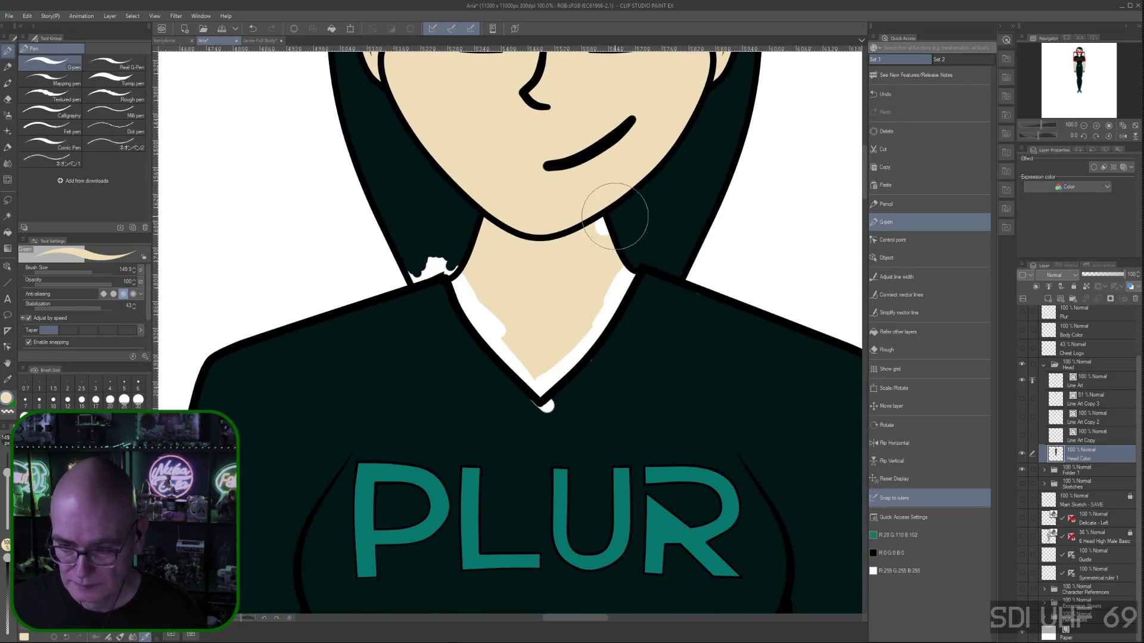
right_click(659, 212)
mouse_move(421, 263)
mouse_down()
mouse_move(448, 262)
mouse_move(439, 255)
mouse_move(439, 273)
mouse_move(409, 273)
mouse_up()
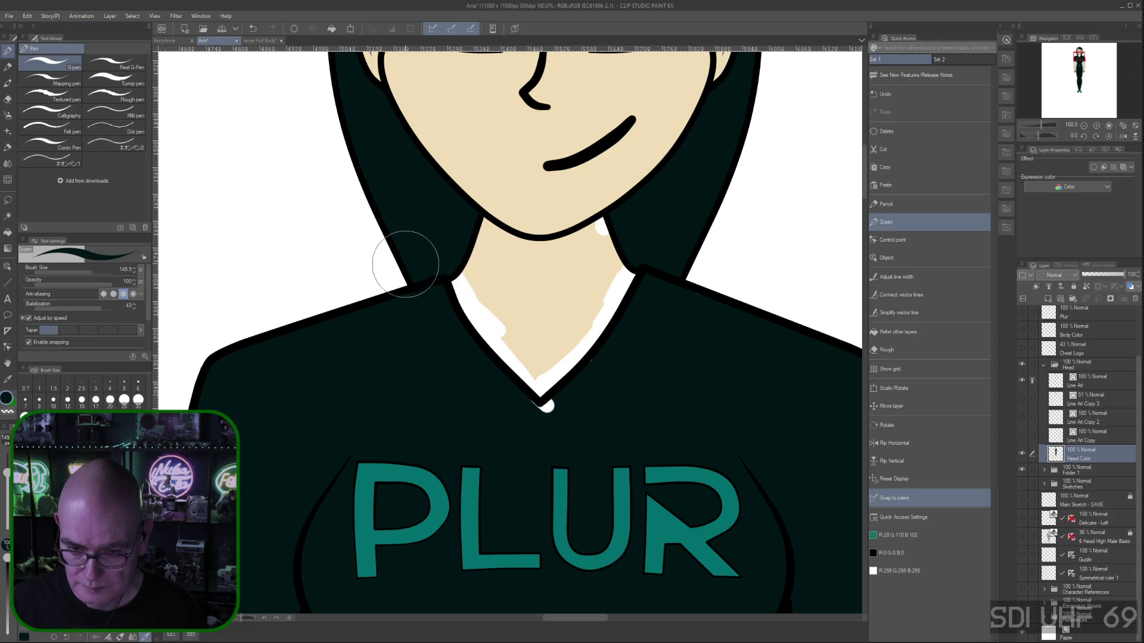
Fill the white strips along the left and right collar with skin beige
right_click(537, 274)
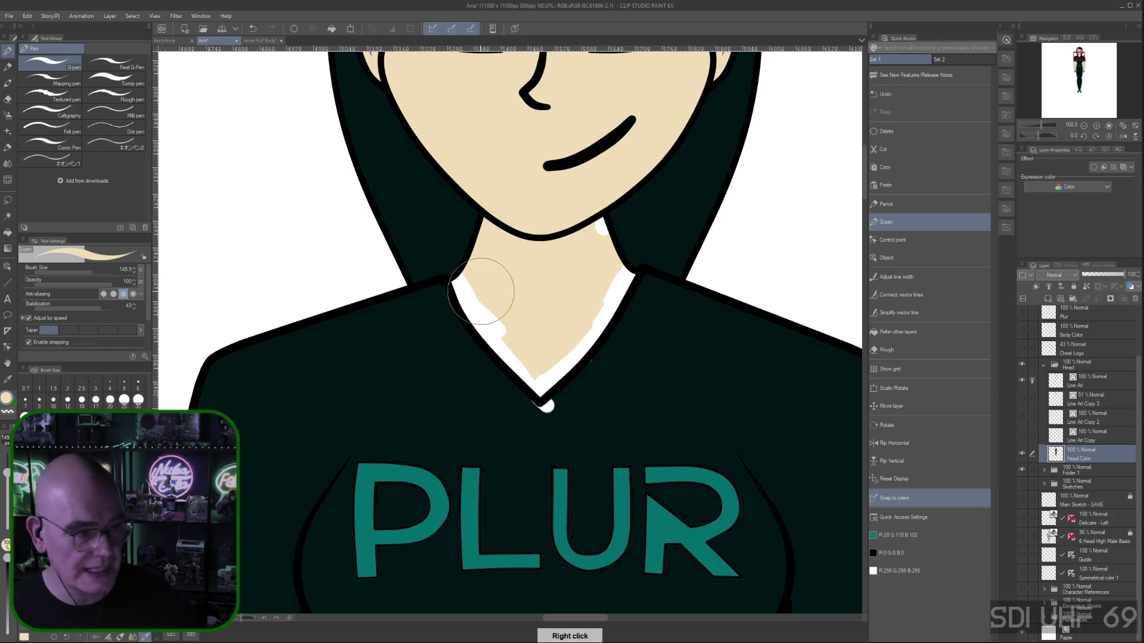
mouse_move(483, 308)
mouse_down()
mouse_move(462, 306)
mouse_move(498, 327)
mouse_move(460, 302)
mouse_move(472, 286)
mouse_move(463, 275)
mouse_move(455, 294)
mouse_move(526, 367)
mouse_move(511, 361)
mouse_move(510, 332)
mouse_move(528, 378)
mouse_move(511, 332)
mouse_move(578, 331)
mouse_move(593, 312)
mouse_move(562, 356)
mouse_move(608, 301)
mouse_move(558, 367)
mouse_move(608, 306)
mouse_move(592, 327)
mouse_up()
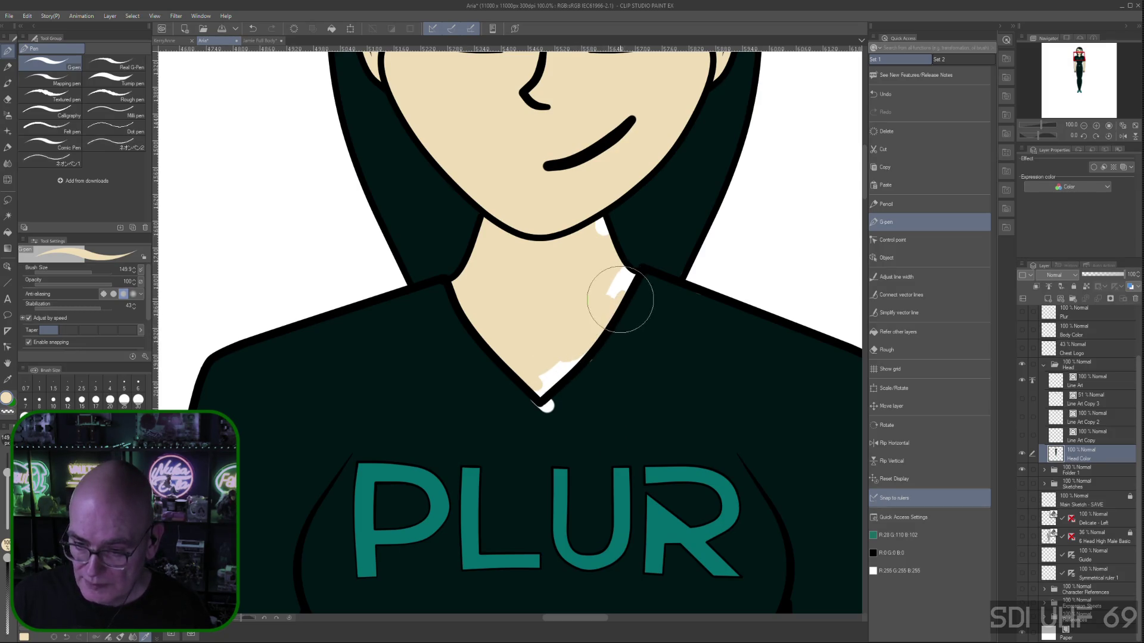
mouse_move(632, 280)
mouse_down()
mouse_move(638, 268)
mouse_move(620, 258)
mouse_up()
drag(602, 303, 631, 281)
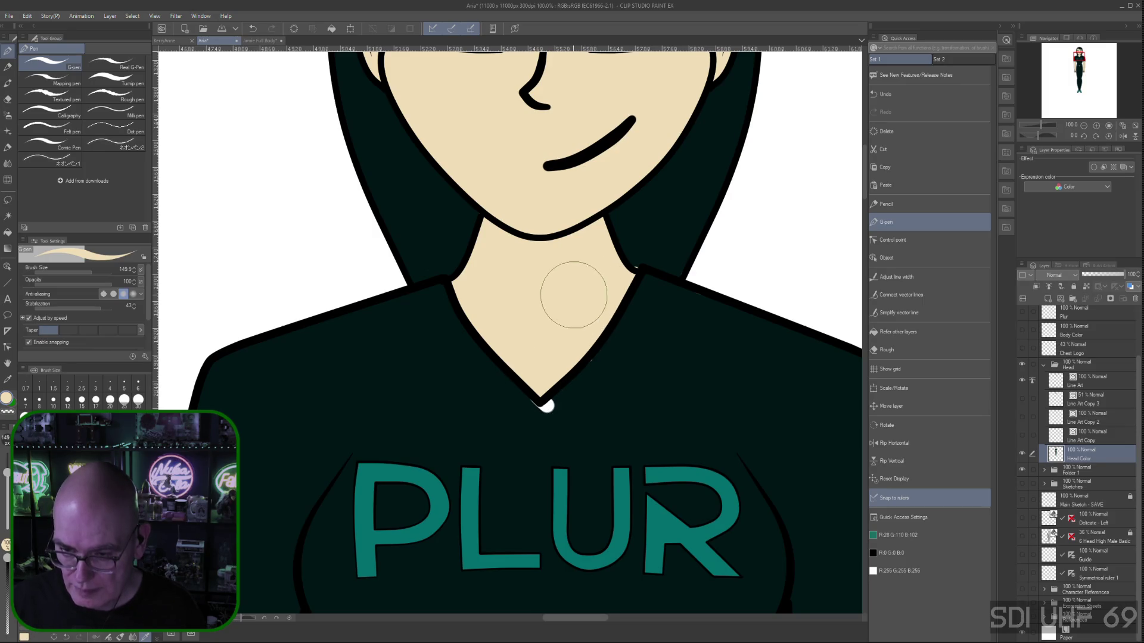
Fill the small white gap at the V-neck tip with dark shirt colour
right_click(678, 214)
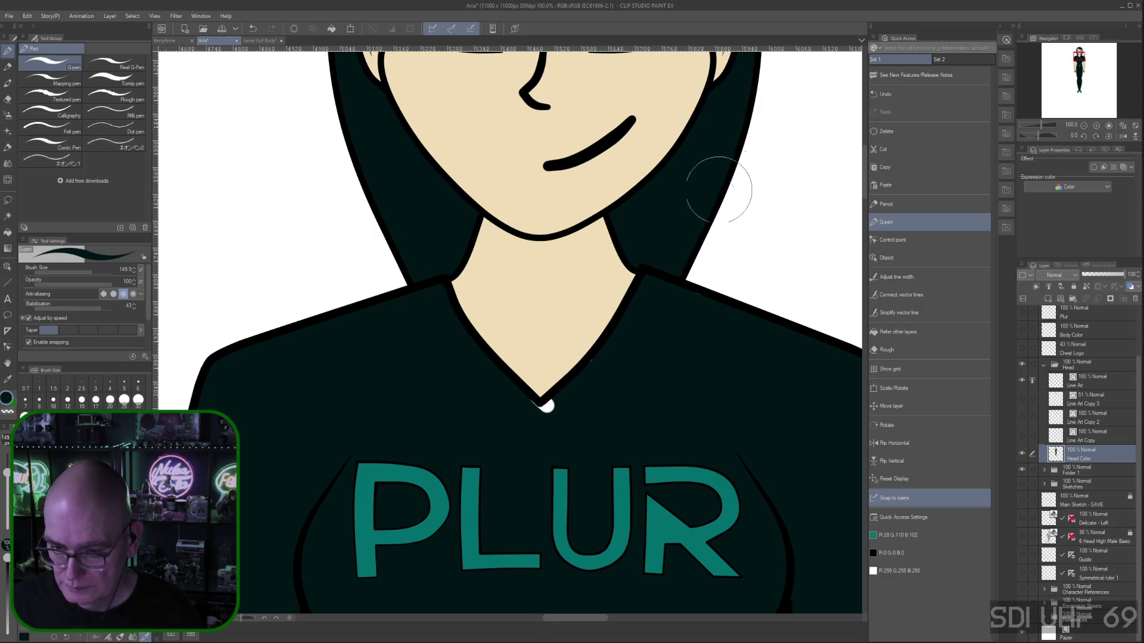
right_click(645, 365)
click(545, 407)
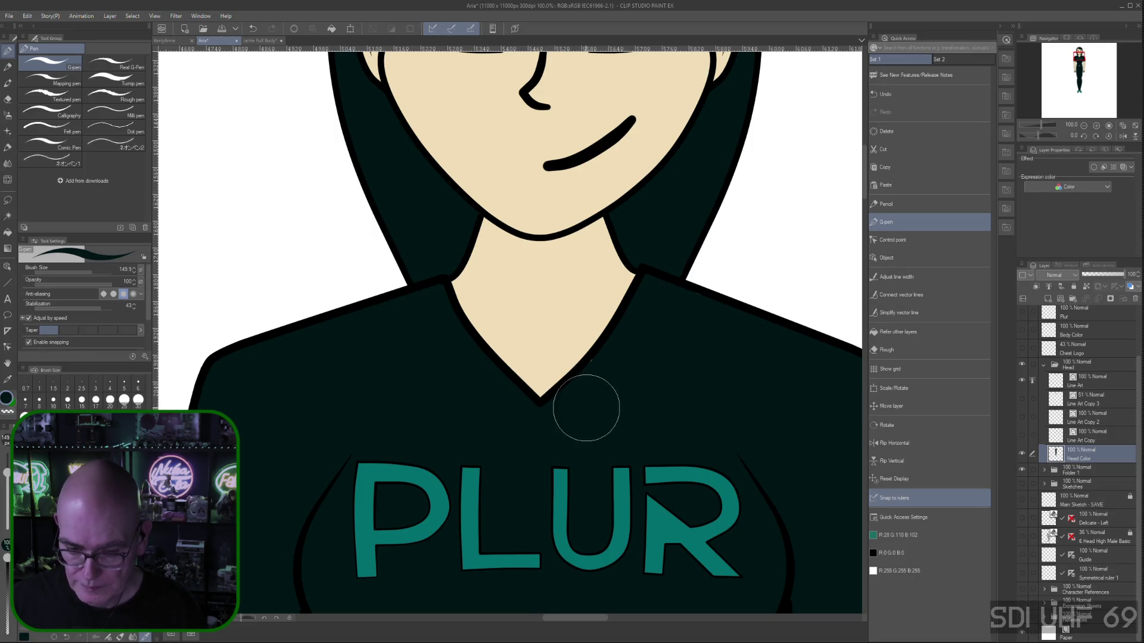
Zoom out twice and centre the full figure so the head and teal shoes are visible
key(ctrl+minus)
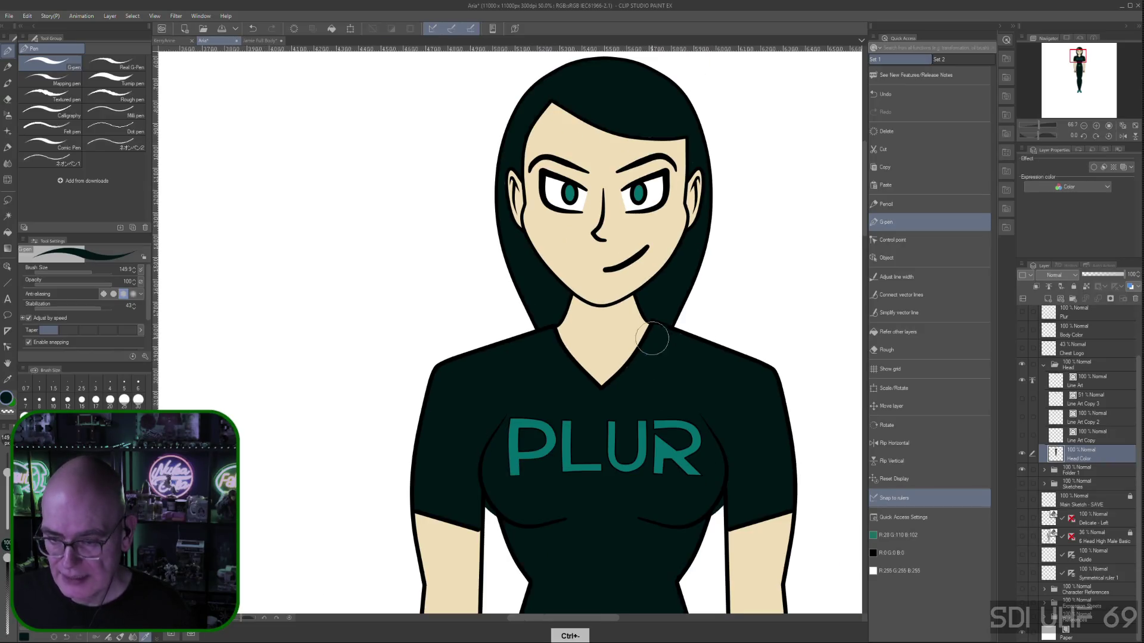
mouse_move(678, 421)
mouse_down()
mouse_move(625, 427)
mouse_move(651, 429)
mouse_up()
key(ctrl+minus)
key(ctrl+minus)
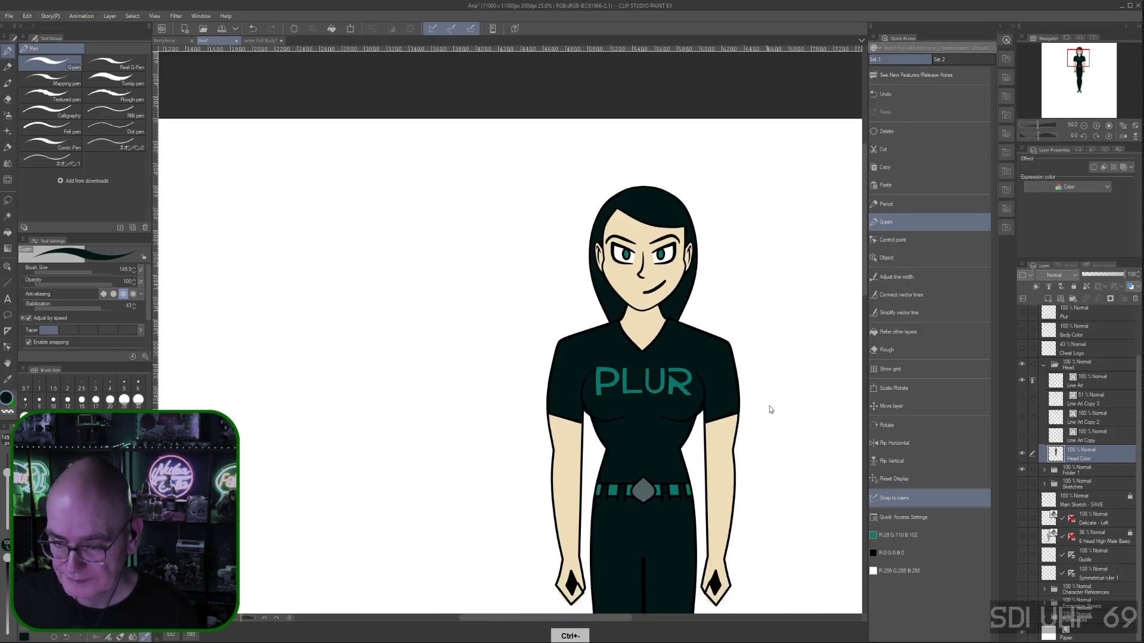
mouse_move(781, 434)
mouse_down()
mouse_move(705, 467)
mouse_move(641, 355)
mouse_move(636, 379)
mouse_up()
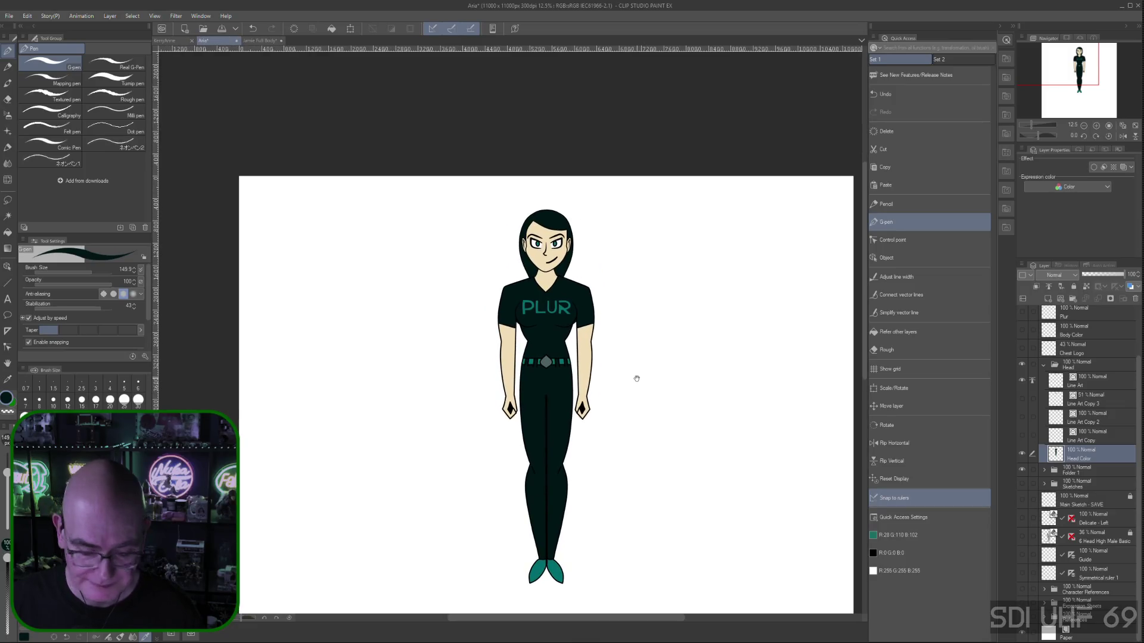